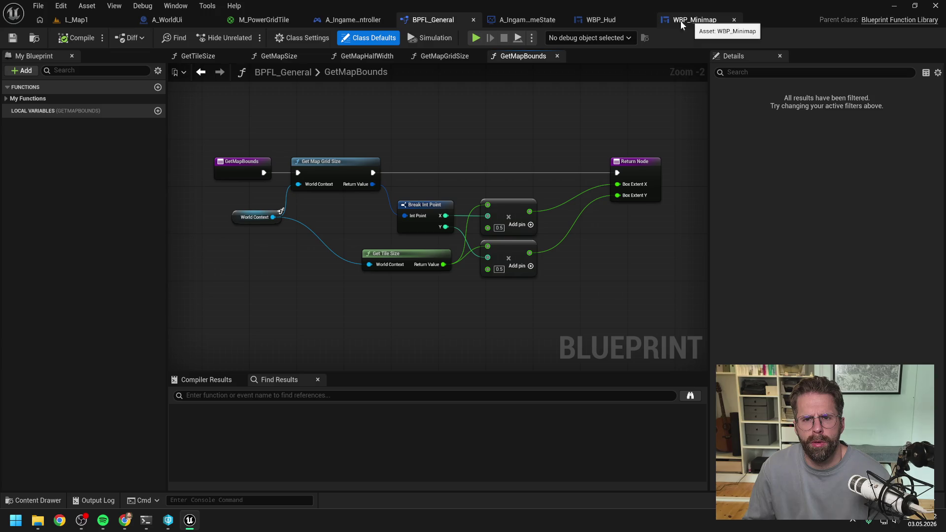
- In SetCameraLocation, wire the vector output straight into New Location, bypassing the clamp, and compile
left_click(352, 20)
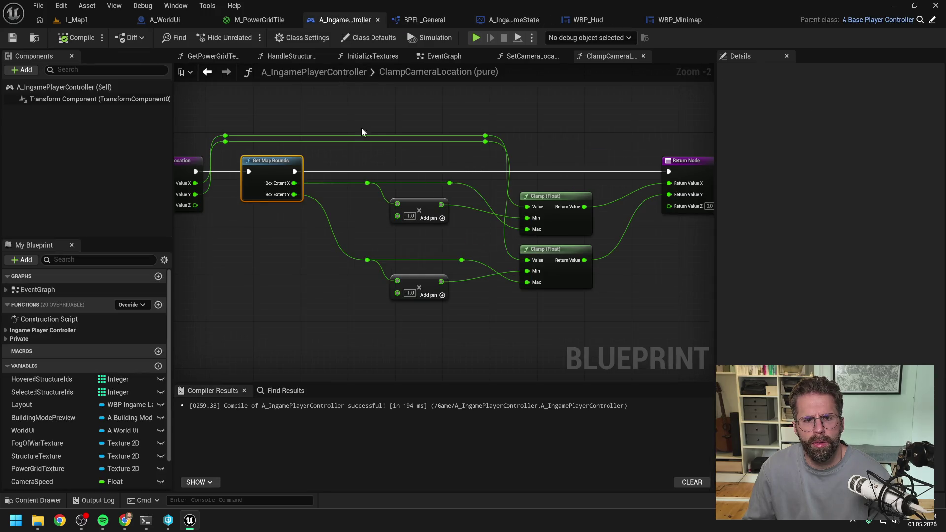
left_click(542, 55)
scroll(474, 207, "down", 1)
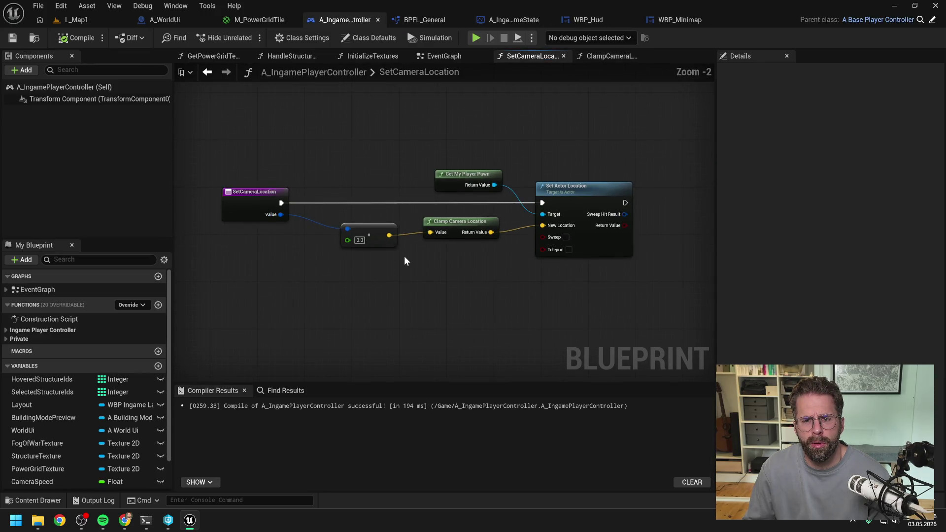
left_click_drag(389, 235, 542, 222)
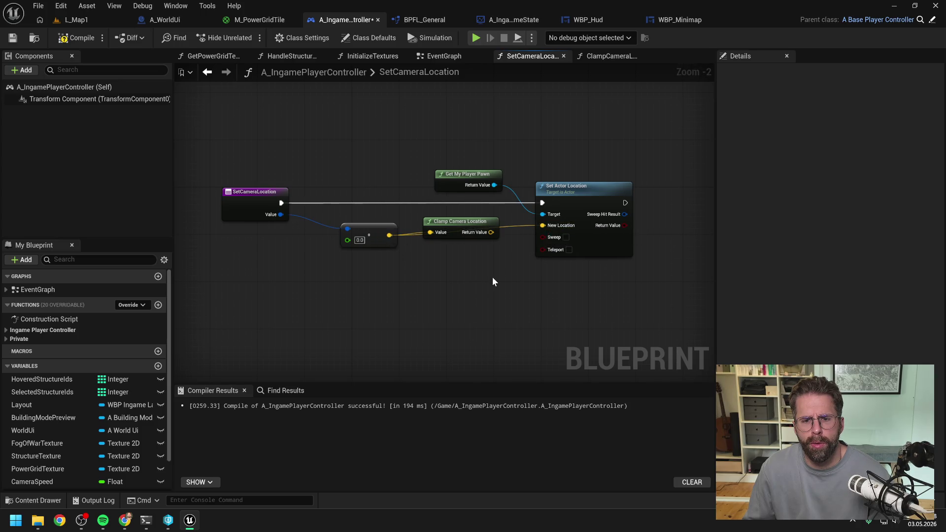
left_click(78, 38)
- Playtest L_Map1, then go to the WBP_Minimap event graph
left_click(85, 24)
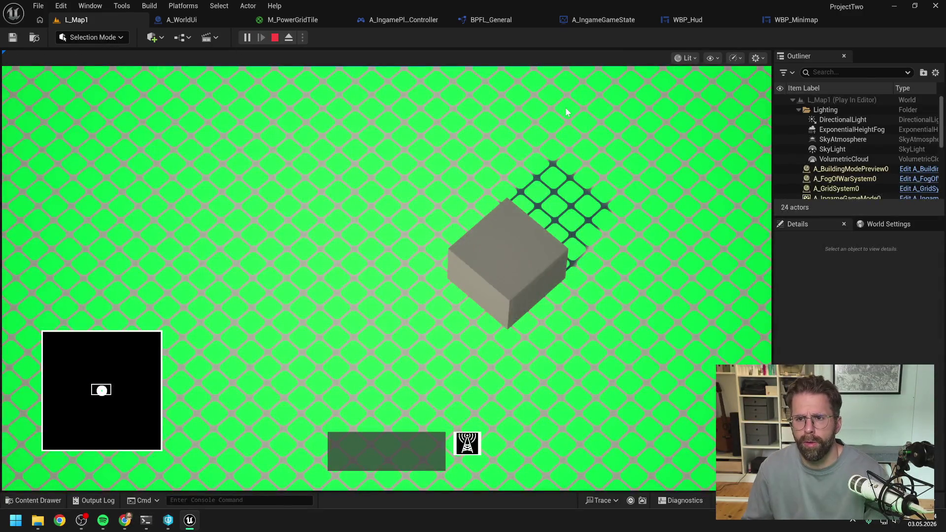
key("Escape")
left_click(726, 20)
left_click(738, 19)
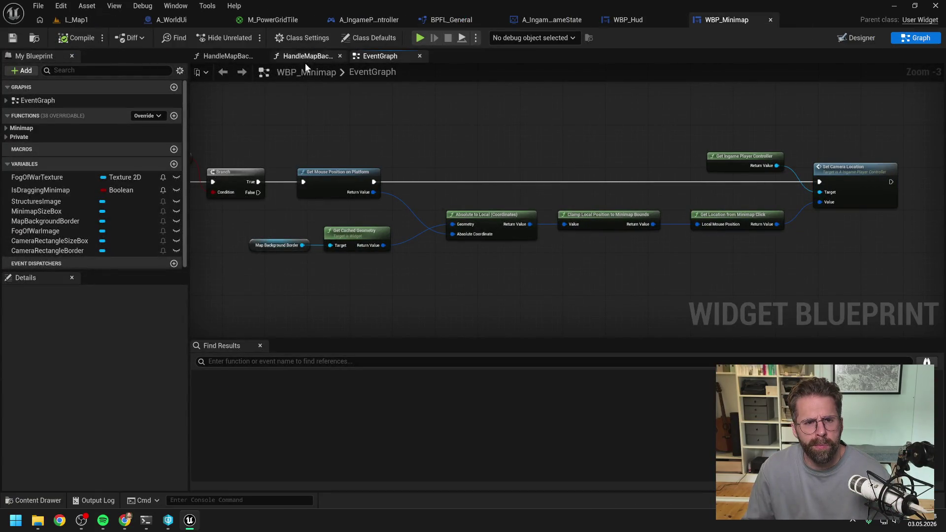
- Expand WBP_Minimap's Private and Minimap function lists, then return to A_IngamePlayerController's SetCameraLocation
left_click(6, 137)
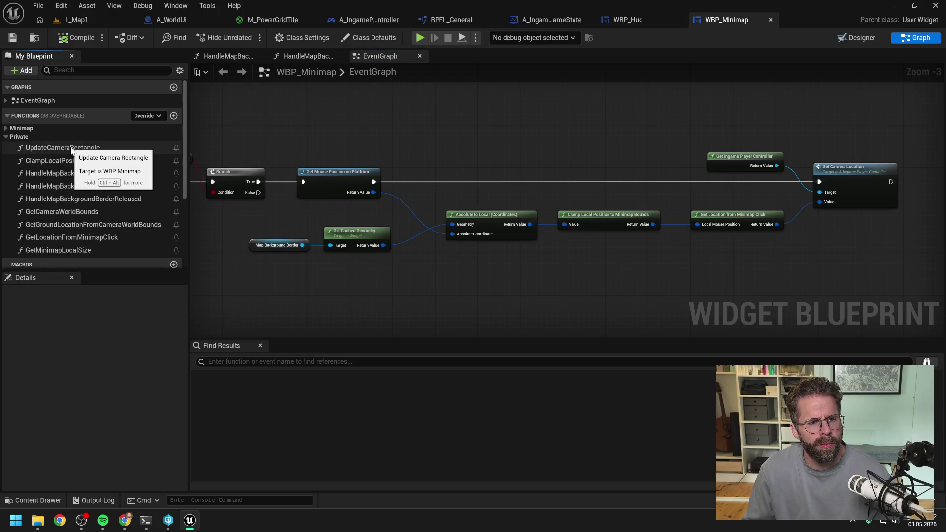
left_click(6, 128)
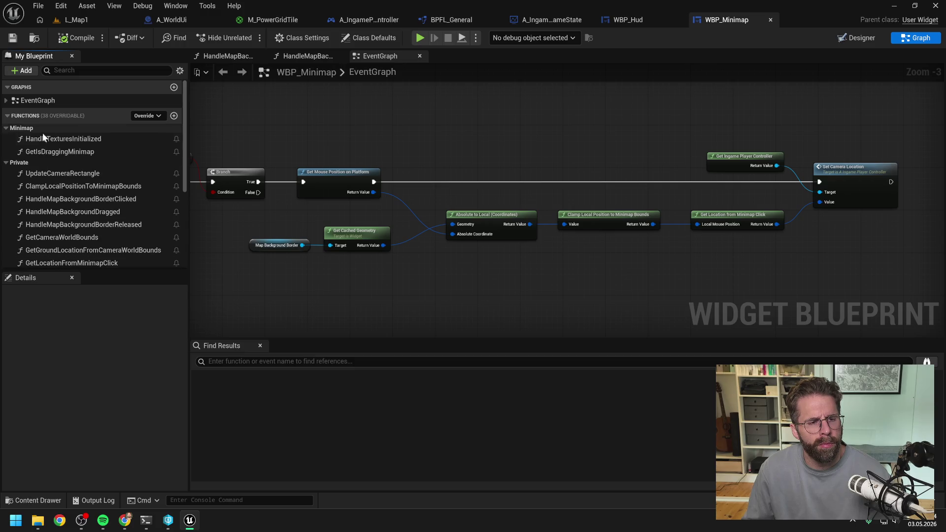
left_click(316, 128)
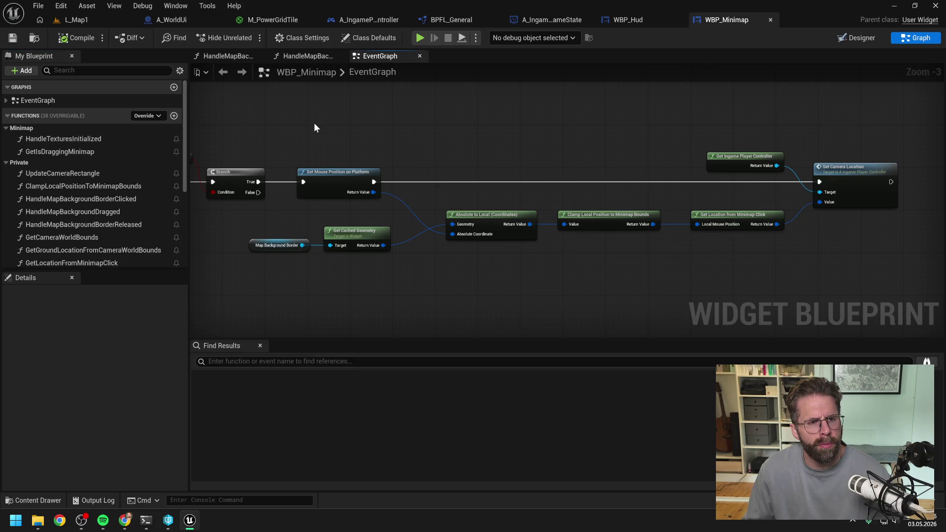
left_click(370, 19)
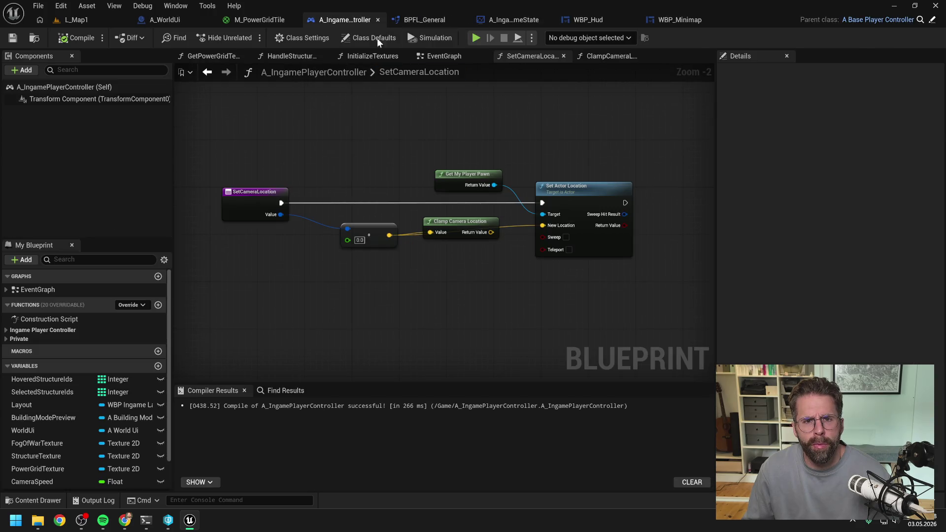
- Close all controller graph tabs except EventGraph
left_click(430, 55)
right_click(430, 55)
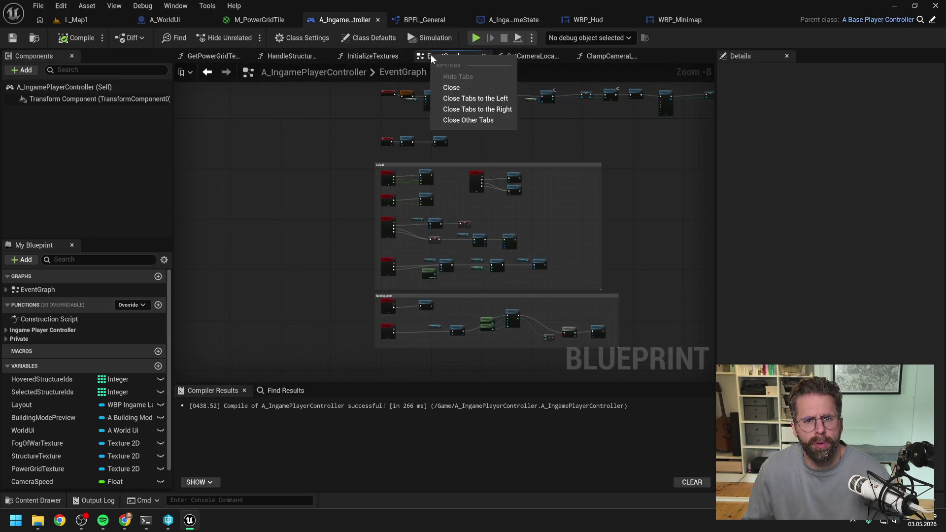
left_click(465, 120)
- Open the MoveCamera function from the input nodes, then return to the L_Map1 level
scroll(416, 211, "up", 6)
scroll(422, 203, "down", 2)
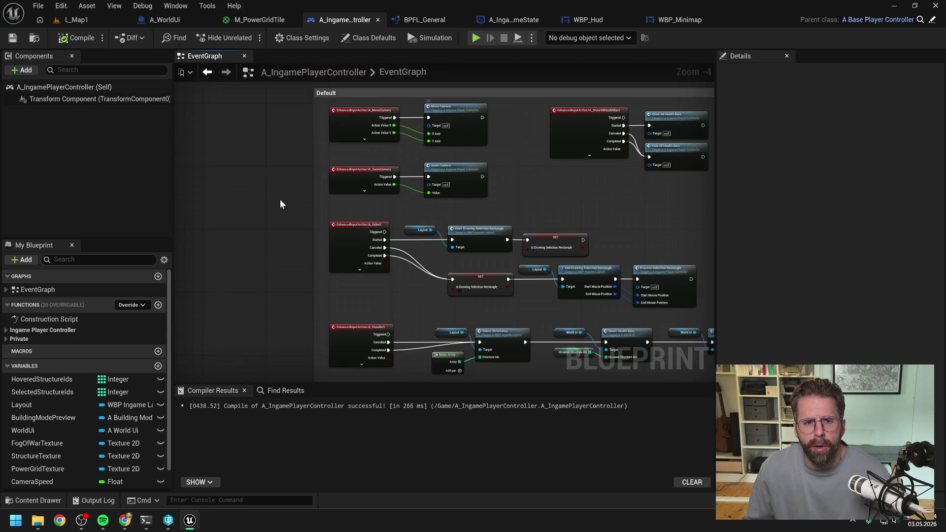
left_click_drag(280, 200, 211, 201)
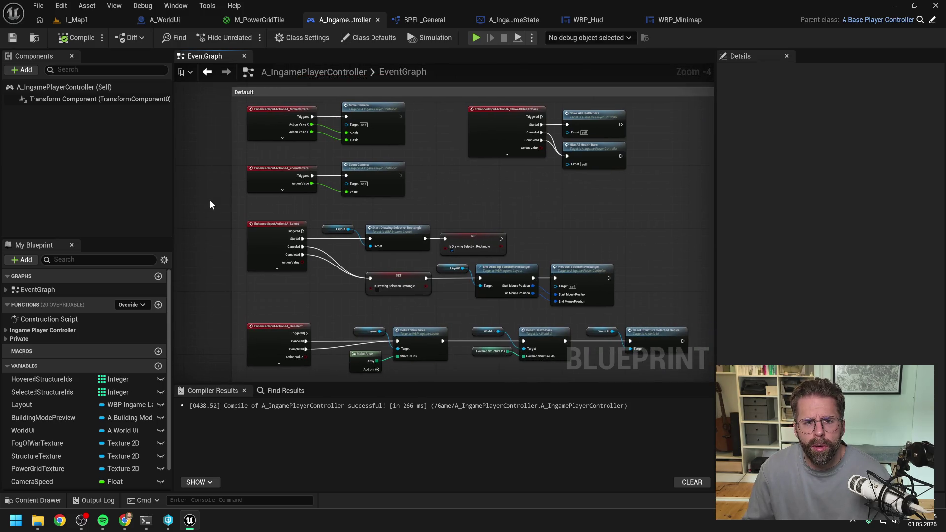
double_click(376, 112)
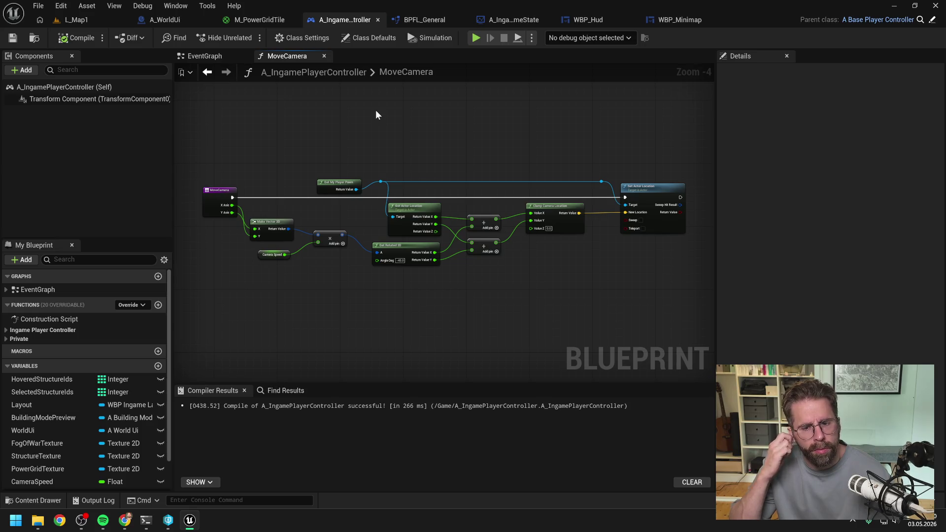
left_click(73, 20)
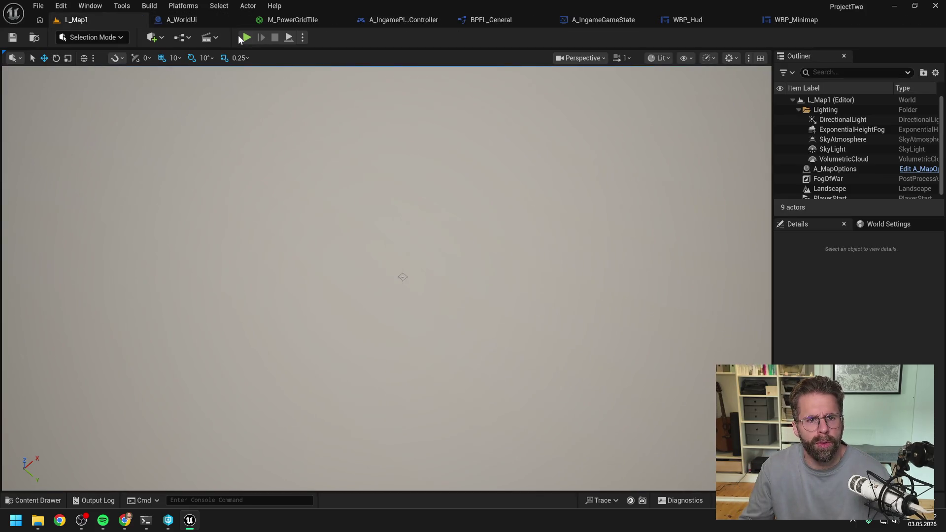
- Run a quick Play in Editor session of L_Map1, stop it, and switch to WBP_Minimap
key("alt+p")
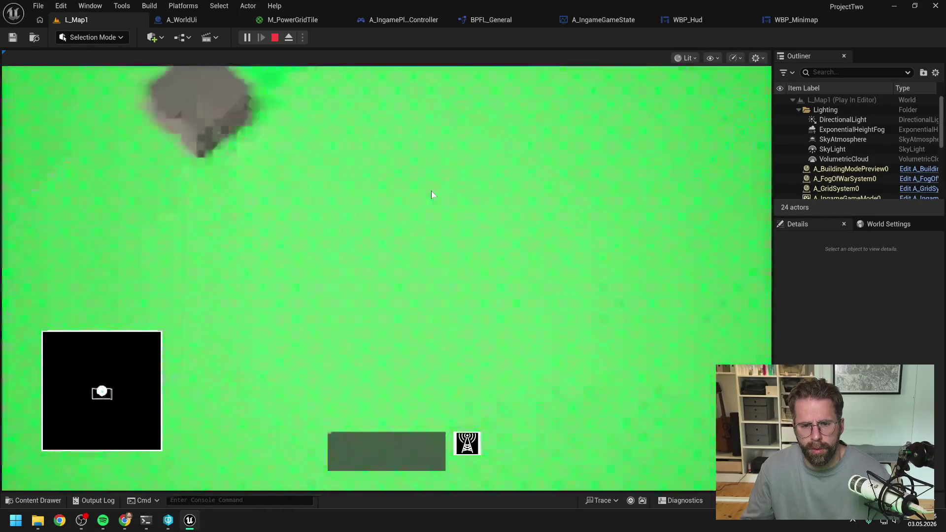
key("Escape")
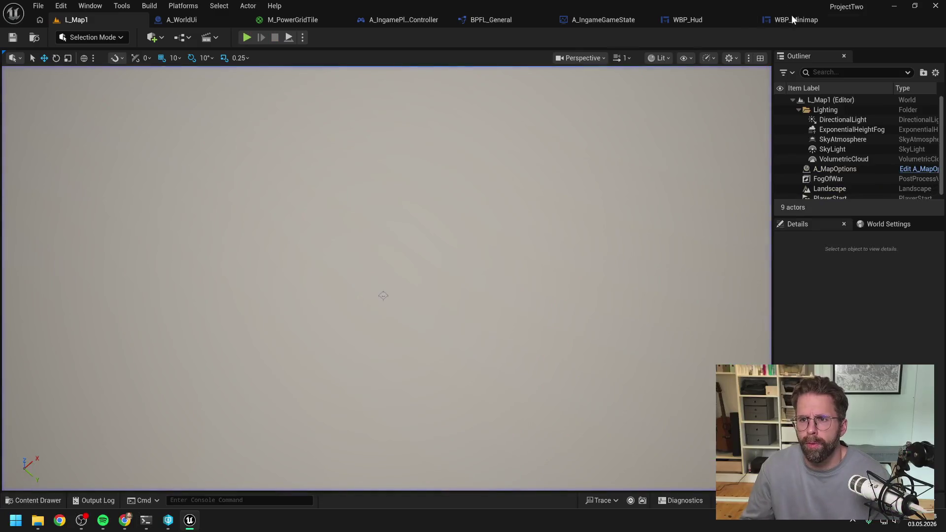
left_click(791, 18)
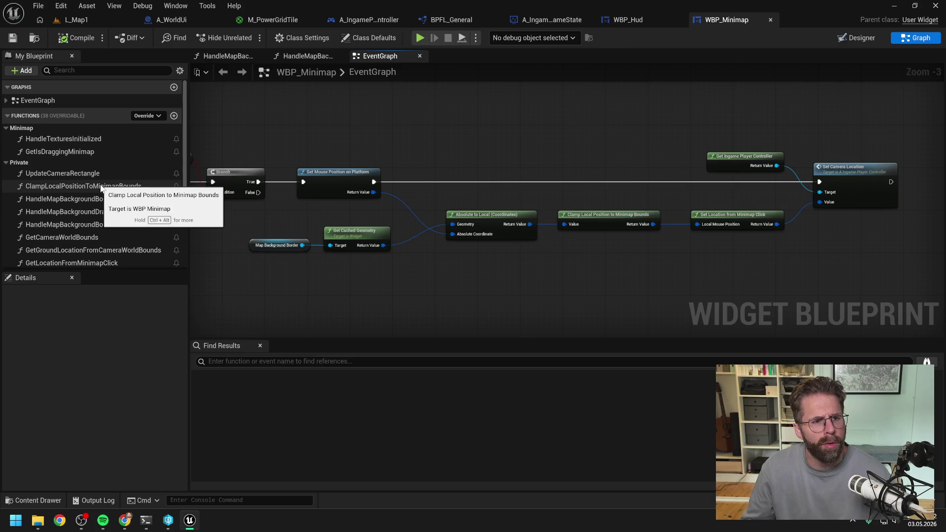
- Find the Event Tick chain in WBP_Minimap and open its Update Camera Rectangle function
scroll(131, 173, "down", 1)
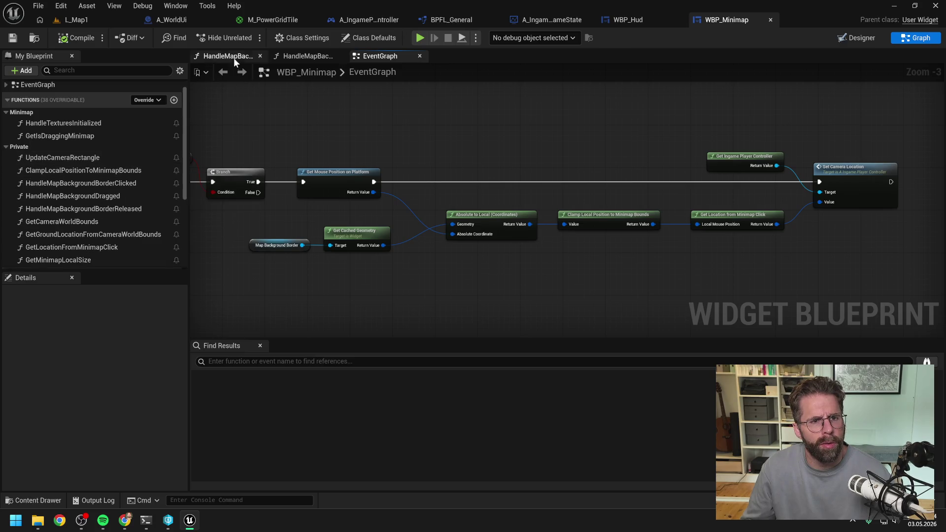
double_click(38, 85)
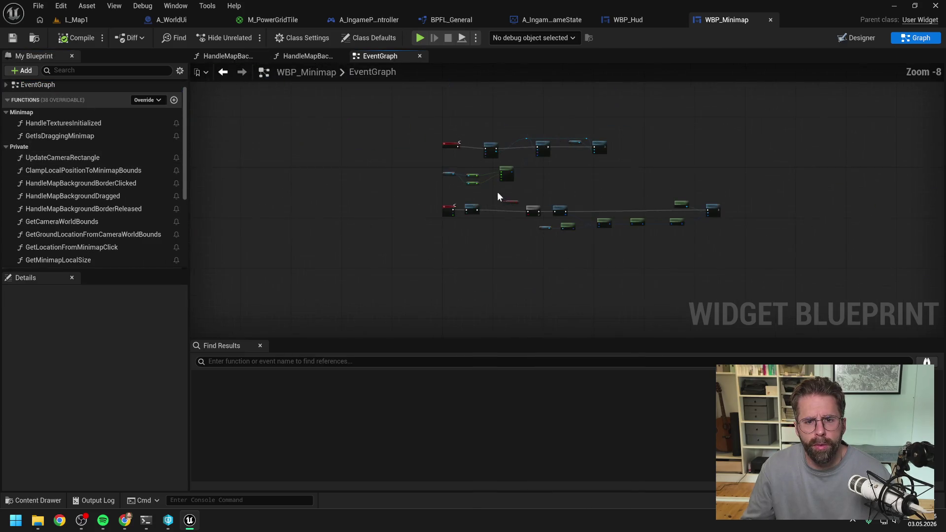
left_click_drag(486, 173, 438, 62)
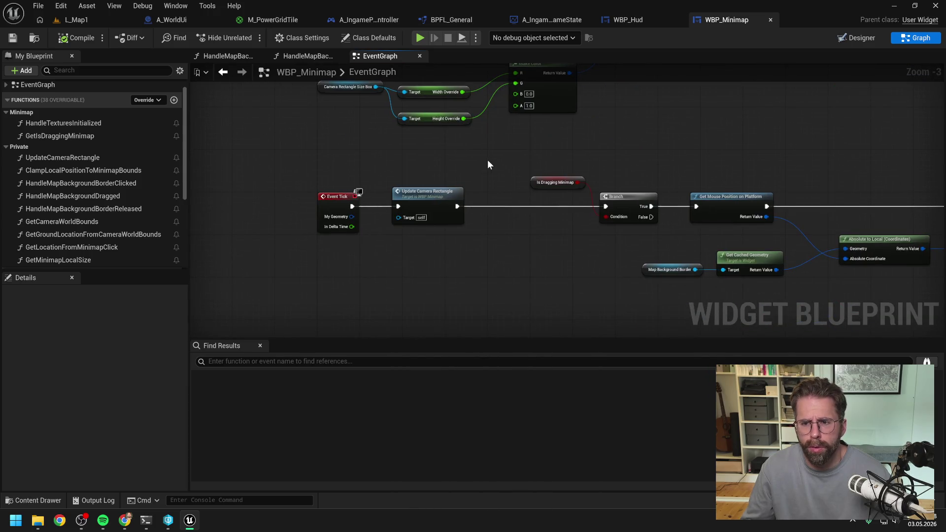
mouse_move(601, 161)
left_mouse_down()
mouse_move(531, 129)
mouse_move(654, 163)
left_mouse_up()
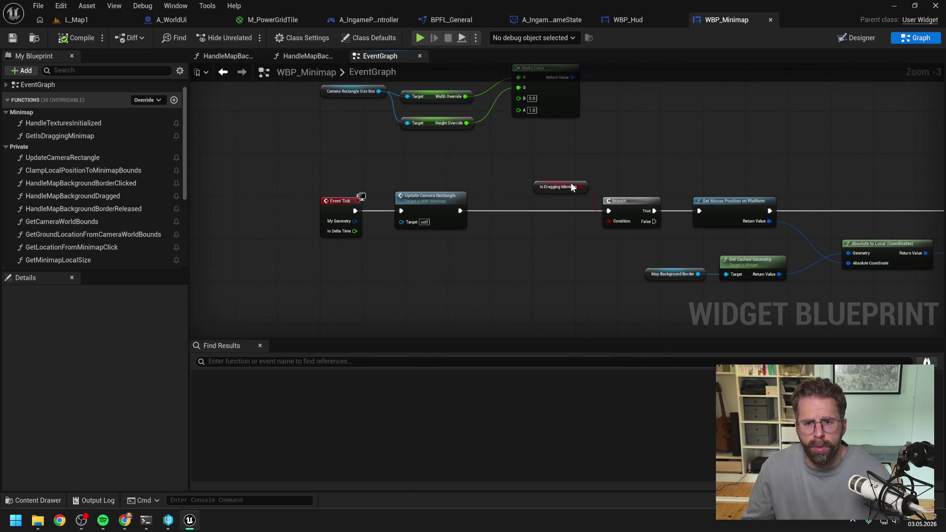
double_click(433, 208)
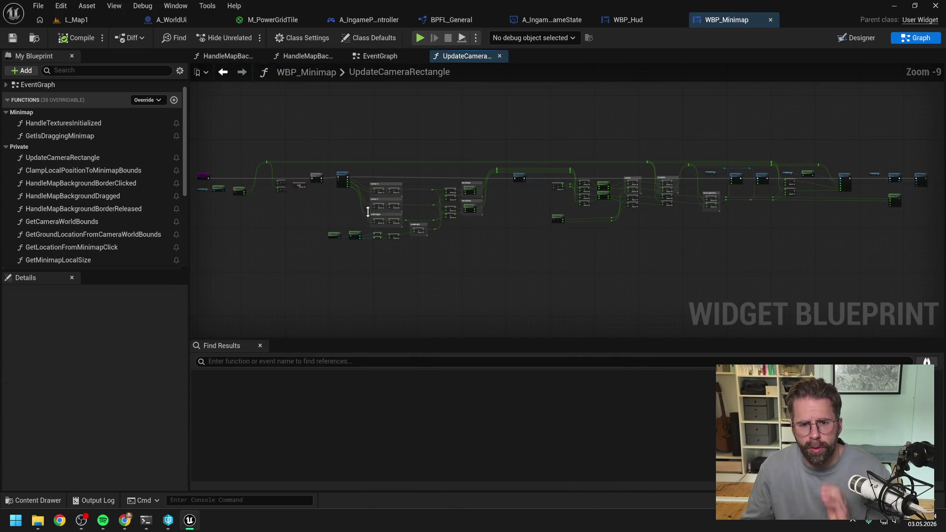
- Pan through UpdateCameraRectangle from Get Local Size and WorldMin/Max to the material parameter nodes
scroll(562, 197, "up", 2)
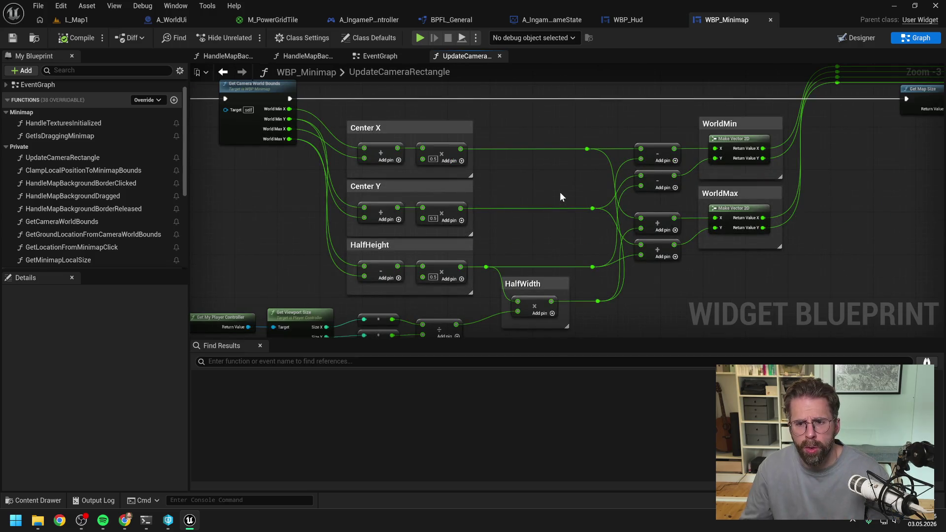
mouse_move(551, 194)
left_mouse_down()
mouse_move(503, 196)
mouse_move(655, 214)
mouse_move(494, 211)
left_mouse_up()
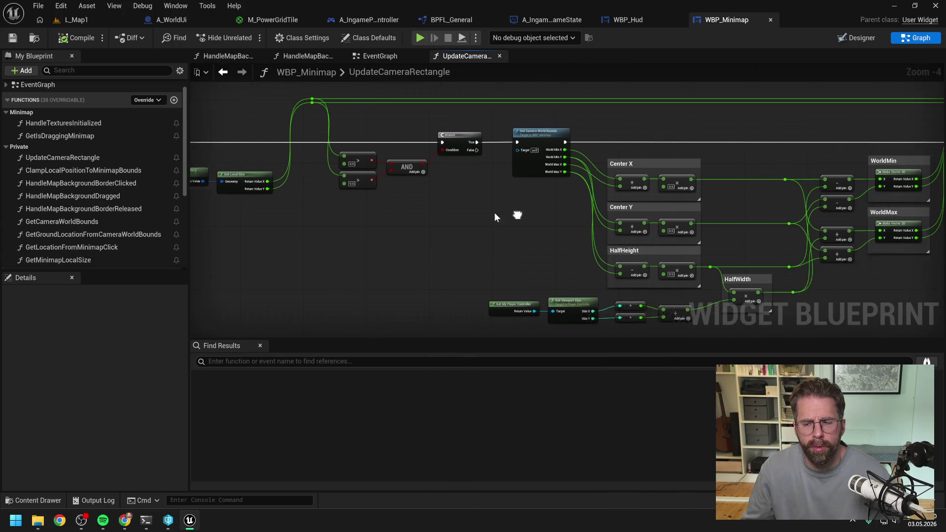
left_click_drag(799, 210, 544, 210)
left_click_drag(778, 195, 518, 205)
left_click_drag(646, 232, 523, 235)
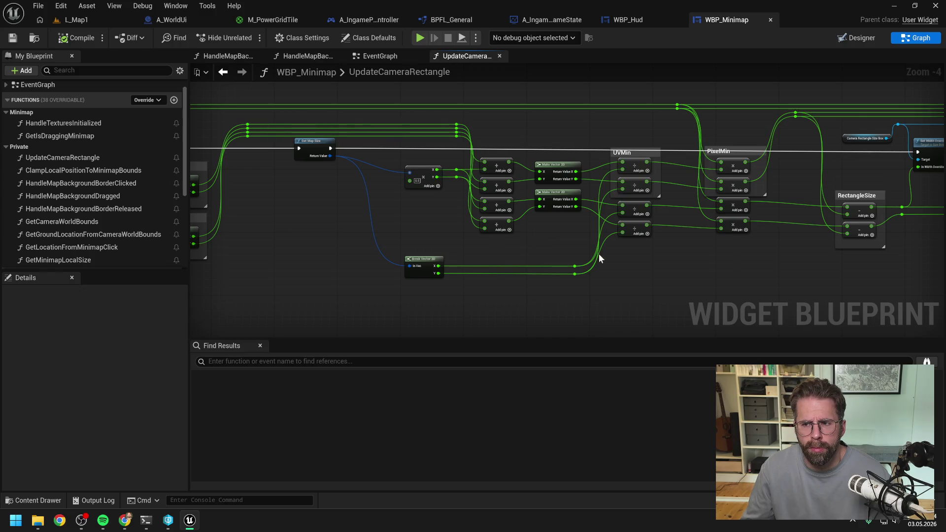
left_click_drag(846, 263, 662, 256)
left_click_drag(839, 259, 618, 258)
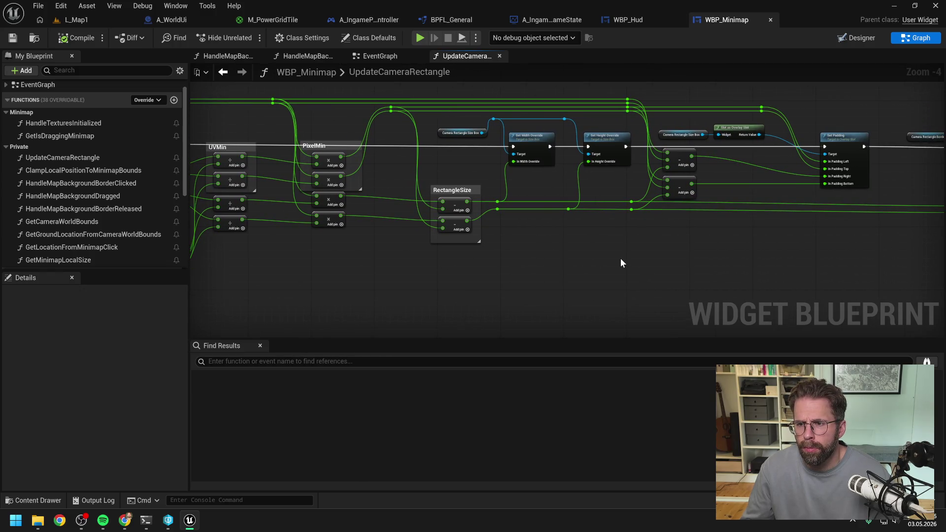
left_click_drag(798, 256, 597, 255)
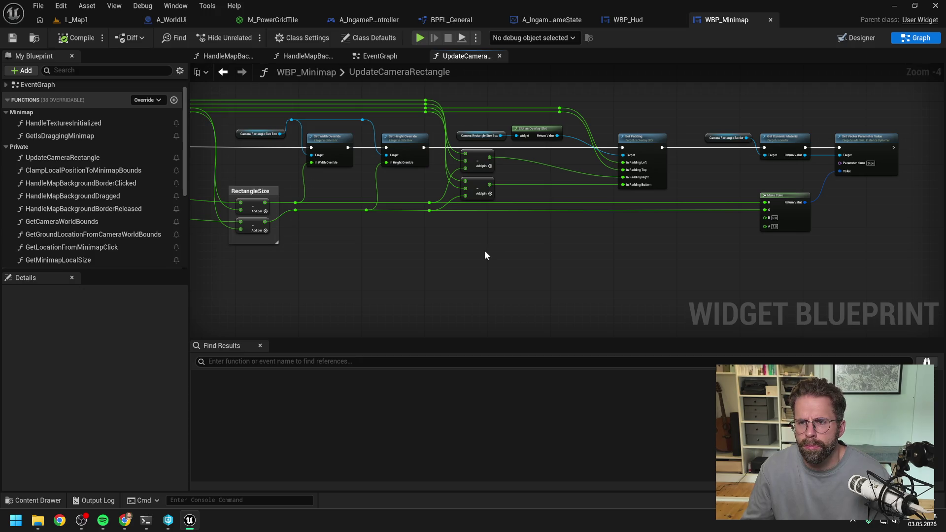
- Pan back over the UVMin, Break Vector, Center and Branch nodes, then play L_Map1 in editor
left_click_drag(381, 261, 563, 259)
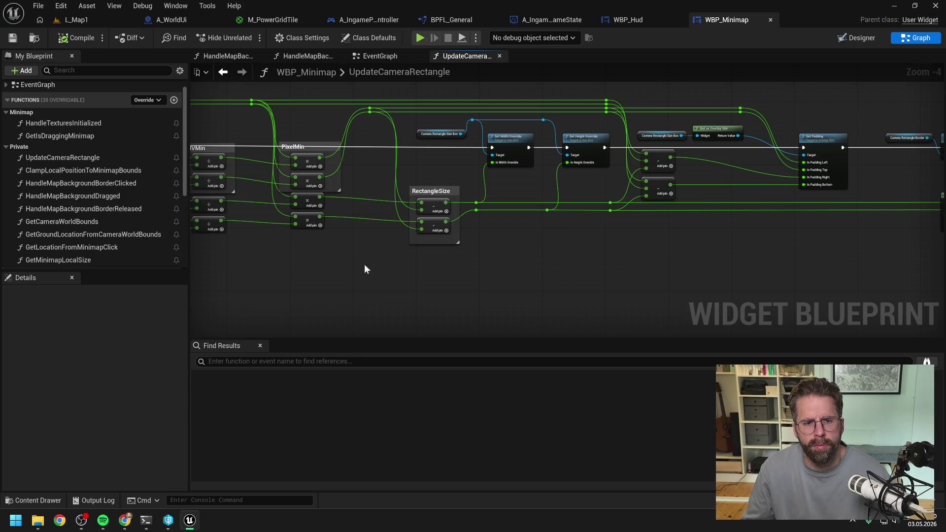
left_click_drag(365, 269, 549, 264)
left_click_drag(451, 263, 728, 273)
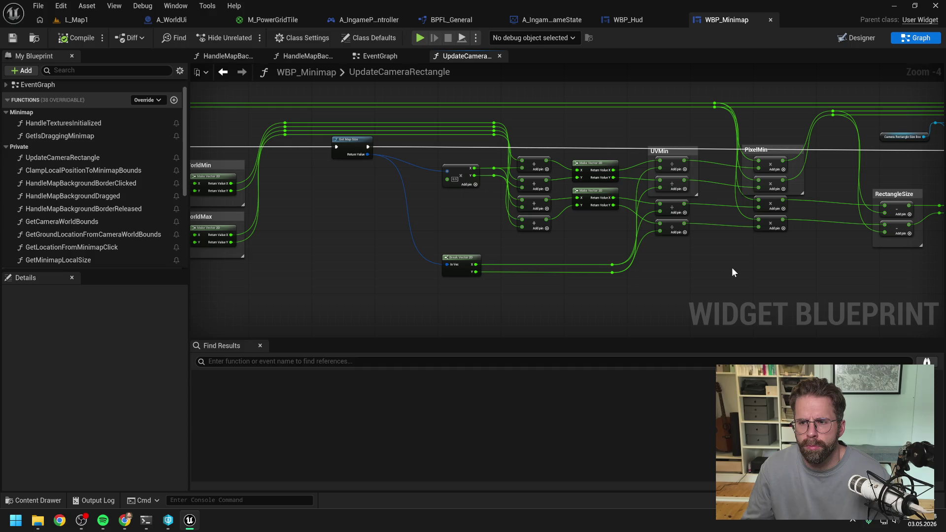
left_click_drag(519, 243, 758, 255)
left_click_drag(572, 260, 757, 231)
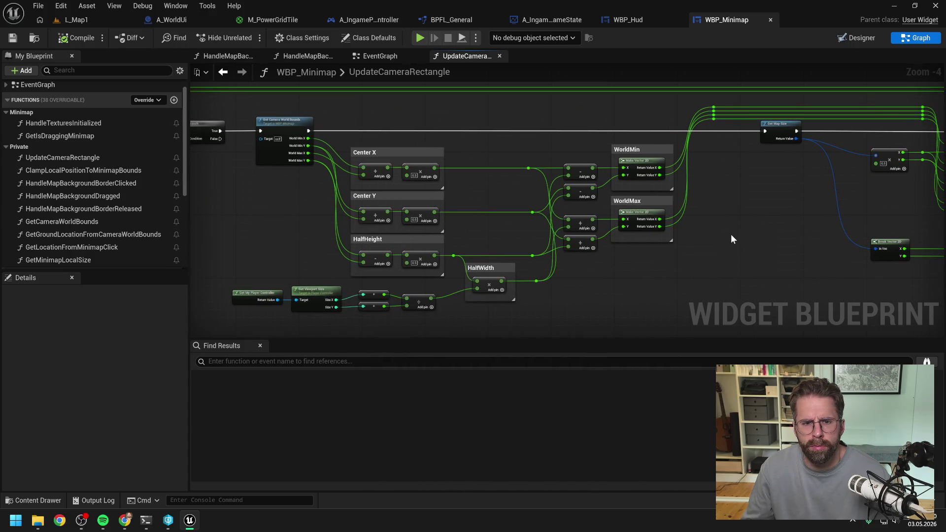
mouse_move(655, 263)
left_mouse_down()
mouse_move(755, 248)
mouse_move(726, 262)
mouse_move(754, 236)
mouse_move(627, 259)
mouse_move(638, 258)
mouse_move(596, 248)
mouse_move(418, 245)
left_mouse_up()
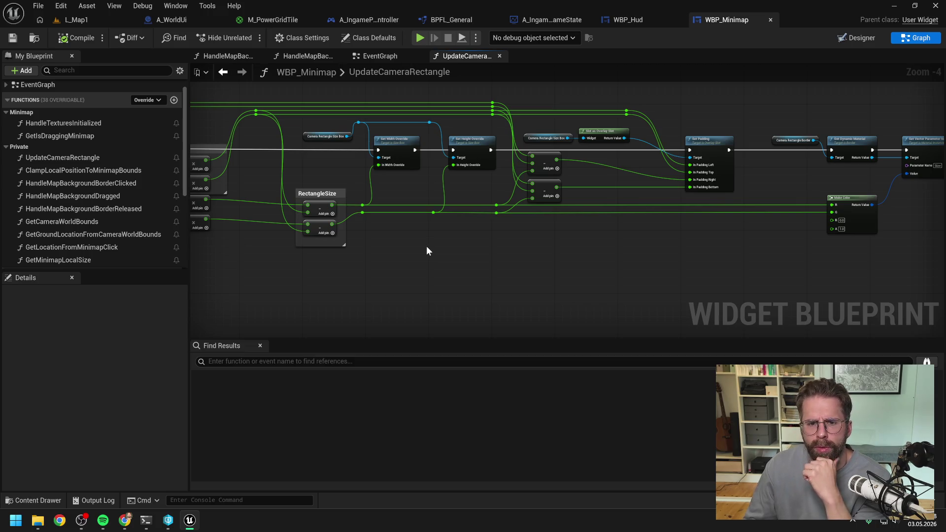
left_click_drag(427, 252, 500, 251)
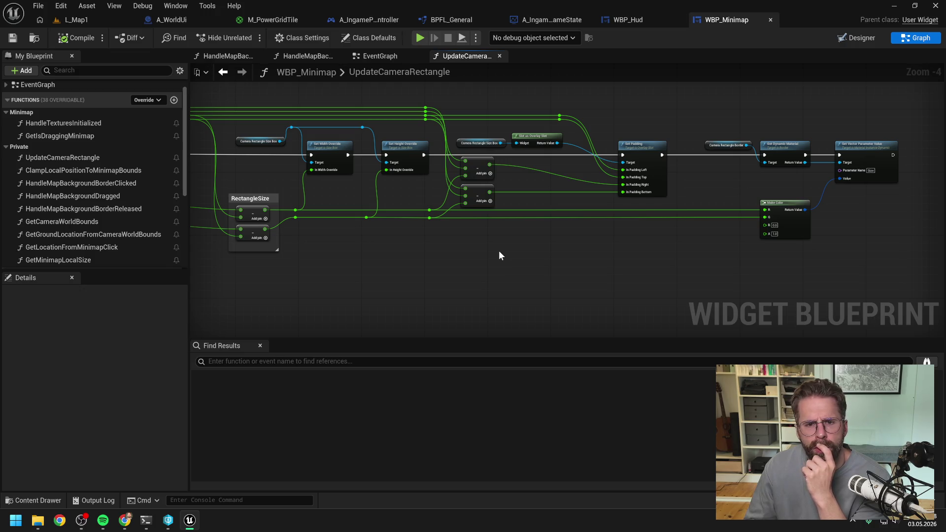
left_click(71, 19)
key("alt+p")
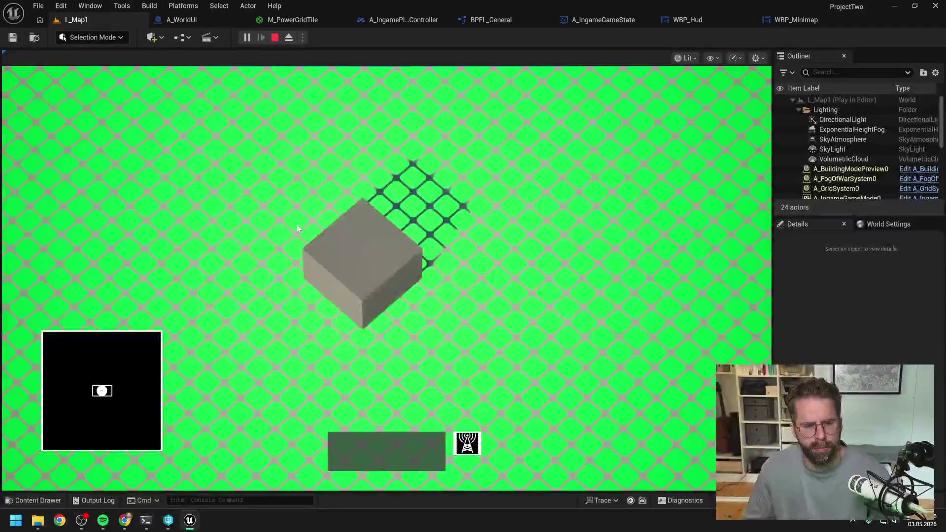
- Move the game camera with A to check the minimap rectangle, then stop playing
key("a")
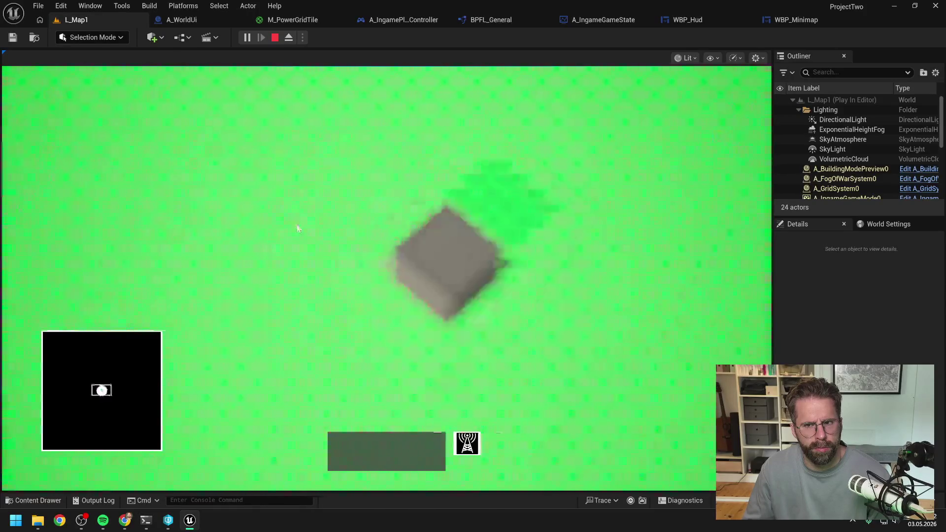
key("Escape")
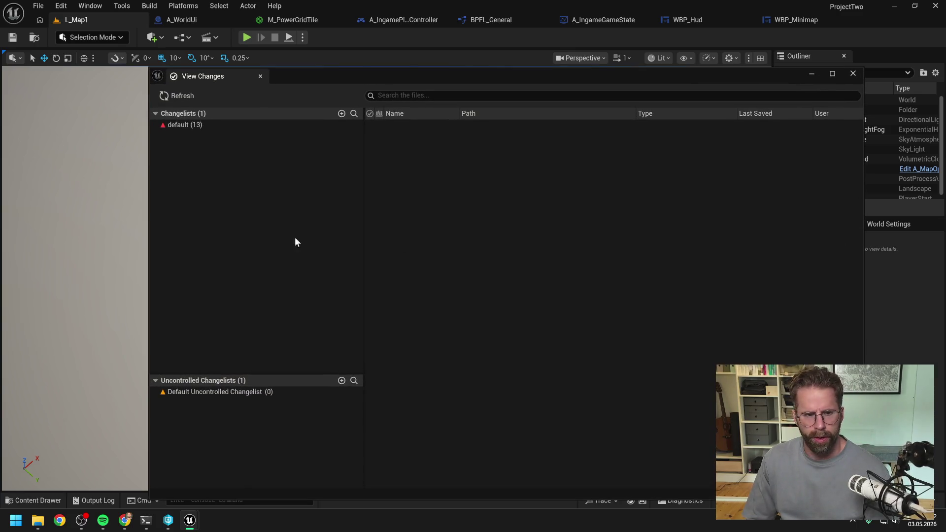
- In P4V, check the stream graph and the ProjectTwo folder history, including changelist 58
right_click(199, 125)
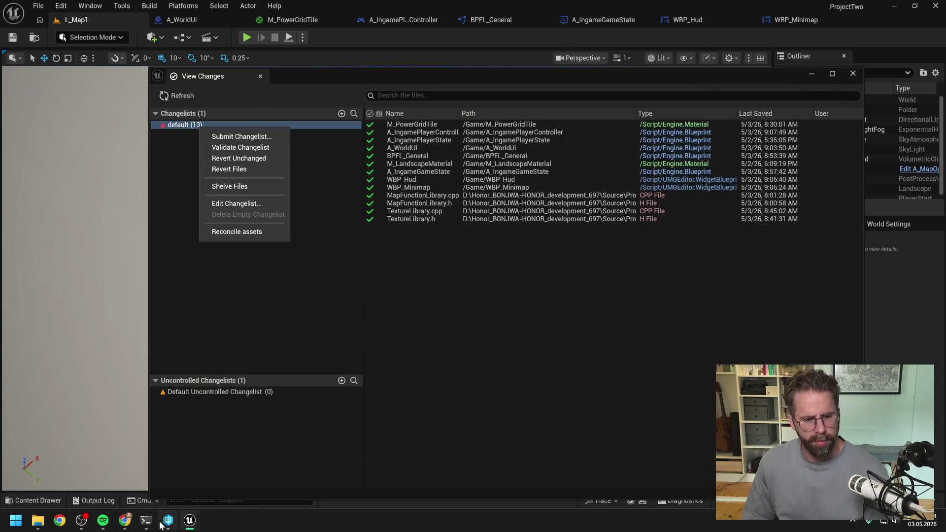
left_click(168, 520)
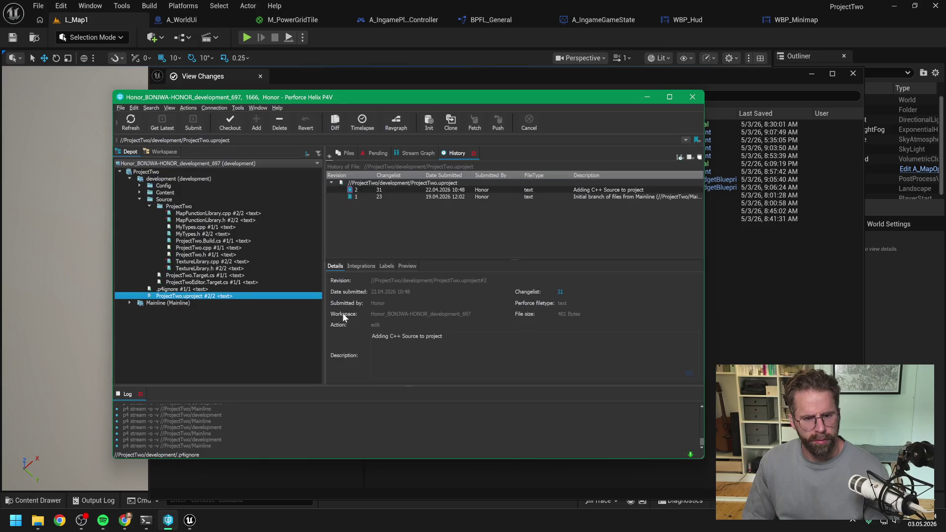
left_click(413, 154)
left_click(461, 154)
left_click(477, 190)
left_click(164, 172)
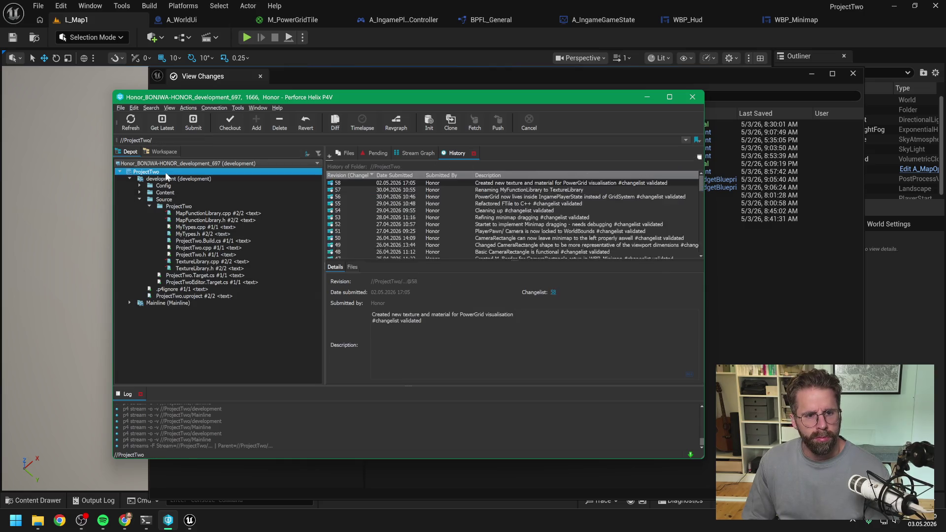
left_click(492, 183)
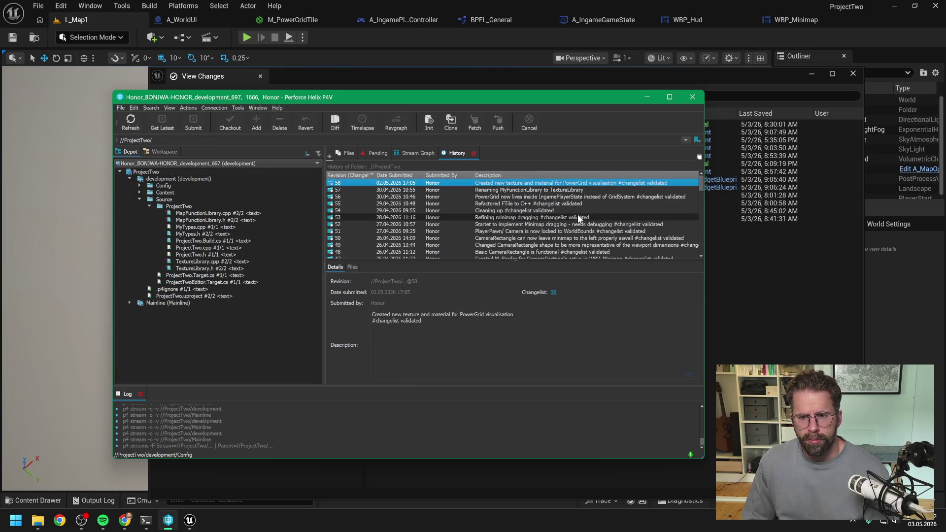
left_click(724, 288)
- Back in Unreal, choose Submit on the default changelist
left_click(200, 126)
right_click(206, 124)
left_click(224, 133)
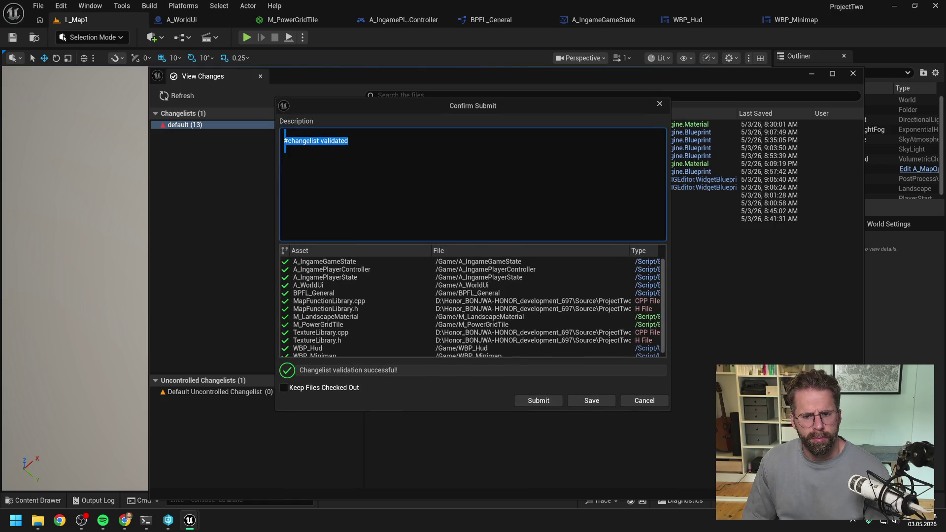
- Submit the 13 files with the description 'Debugged PowerGridTexture' and close the pending changes window
type("Powe")
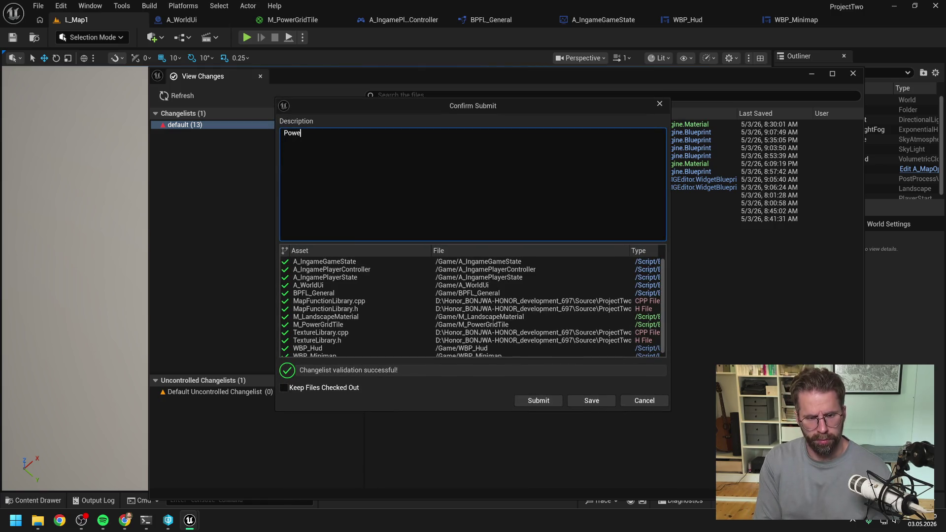
key("BackSpace")
key("BackSpace")
key("BackSpace")
type("Debugg")
type("Po")
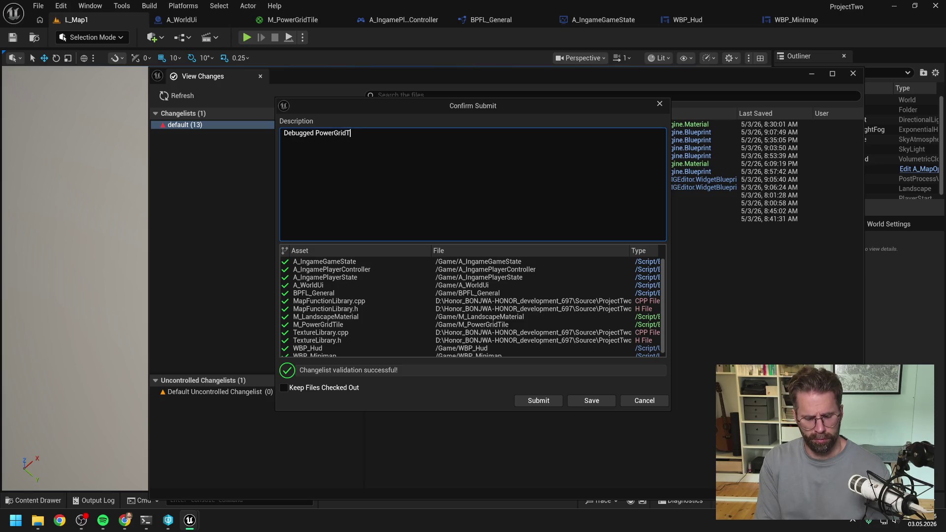
type("ture")
left_click(535, 400)
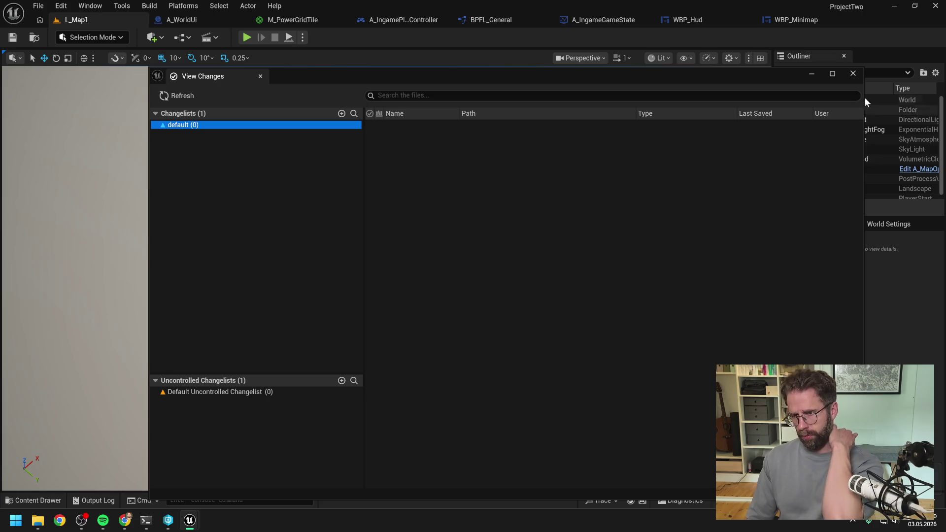
left_click(852, 75)
- Return to WBP_Minimap's UpdateCameraRectangle graph, pan to its start, and bring up the Claude chat
left_click(807, 20)
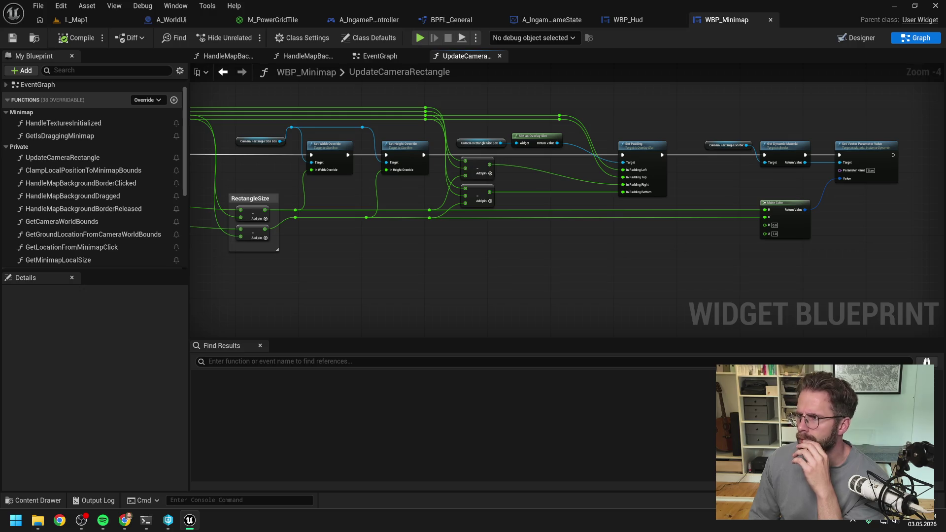
key("alt+Tab")
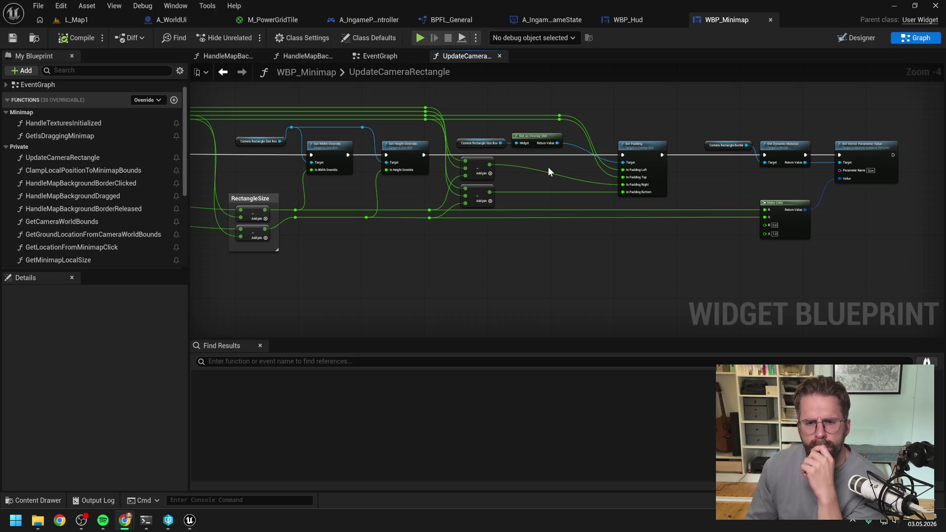
scroll(528, 175, "down", 3)
scroll(528, 174, "up", 2)
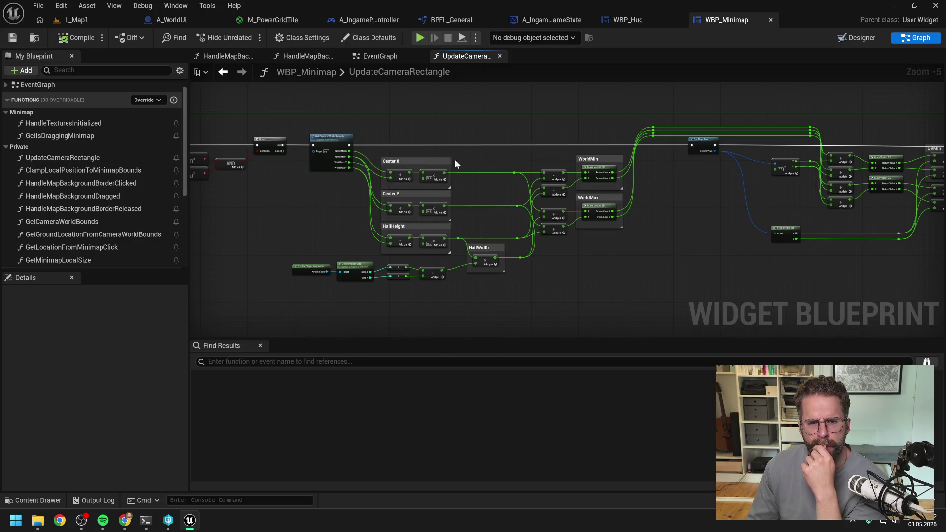
left_click_drag(317, 208, 536, 207)
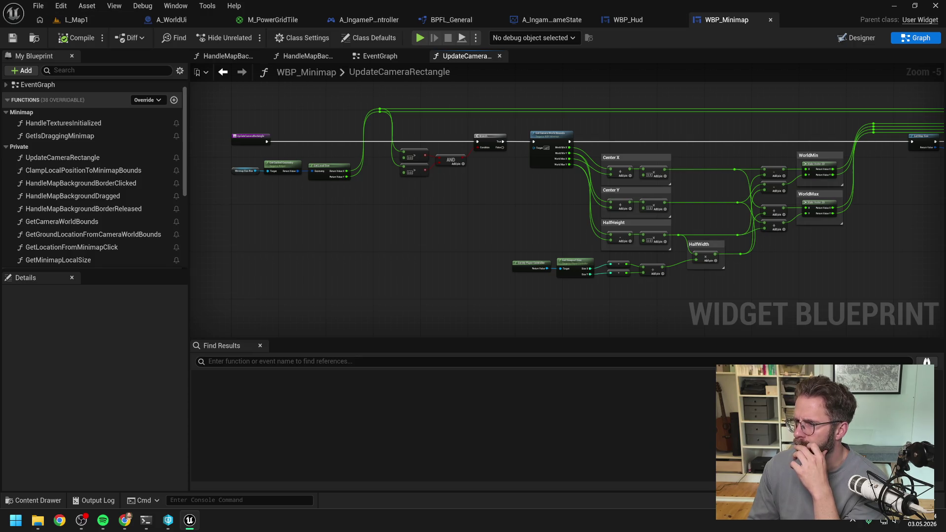
key("alt+Tab")
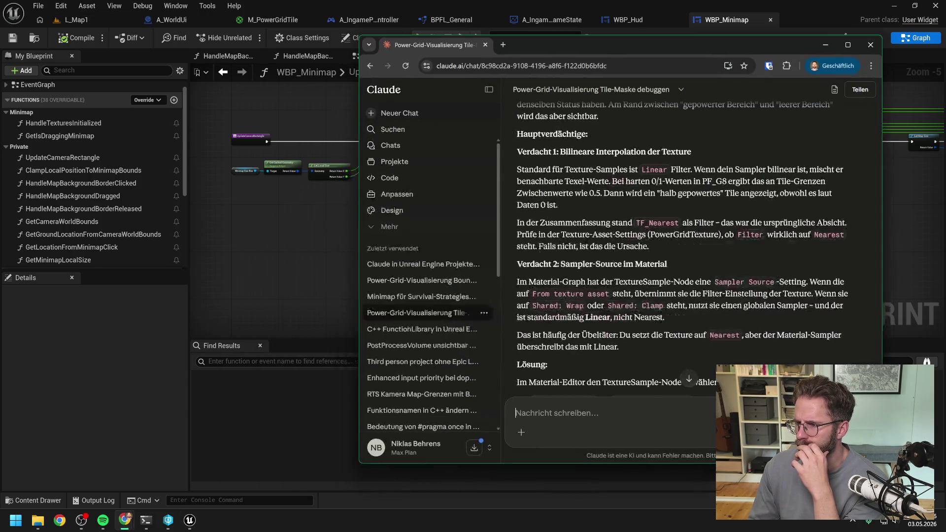
- Open the 'Minimap für Survival-Strategiespiel implementieren' chat and begin a message with 'Ich habe nun'
left_click(432, 297)
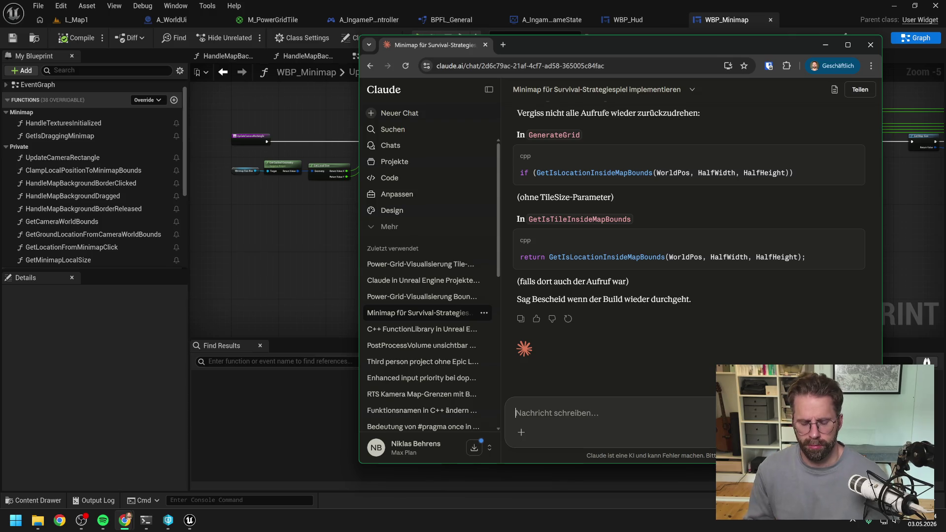
type("Ich habe nun")
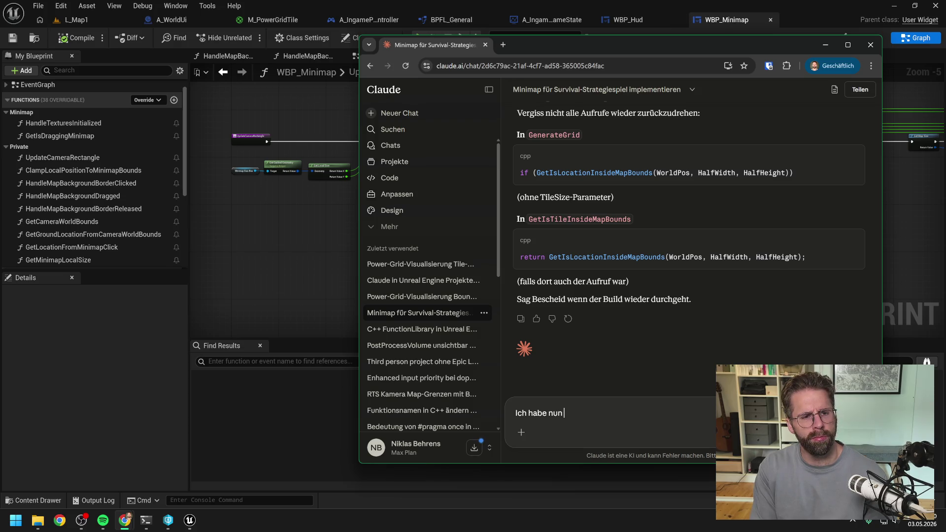
- Draft a message saying the minimap rotation was undone, the 45° view aligns, but movement goes diagonally down
key("ctrl+BackSpace")
key("ctrl+BackSpace")
key("ctrl+BackSpace")
type("I")
key("BackSpace")
type("Ich habe die Rotation der Minimap rückgängig gemacht")
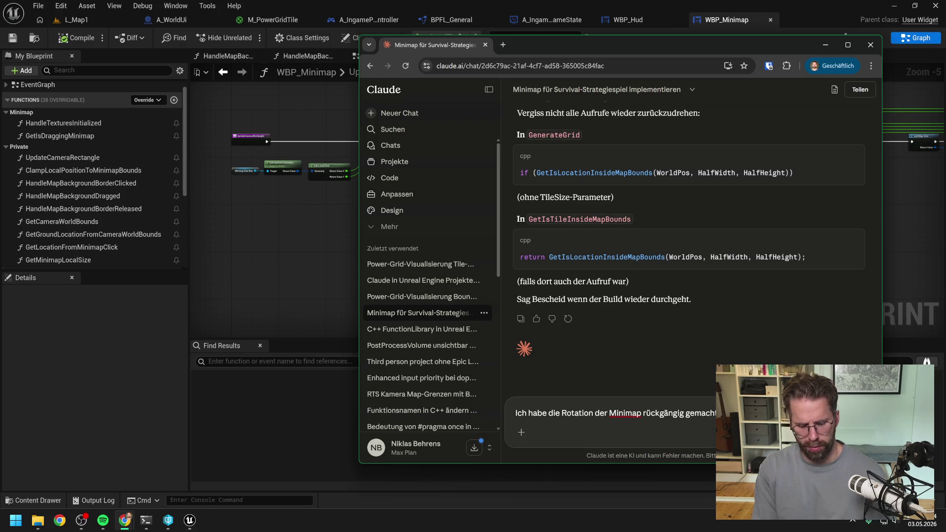
type("Blick ()")
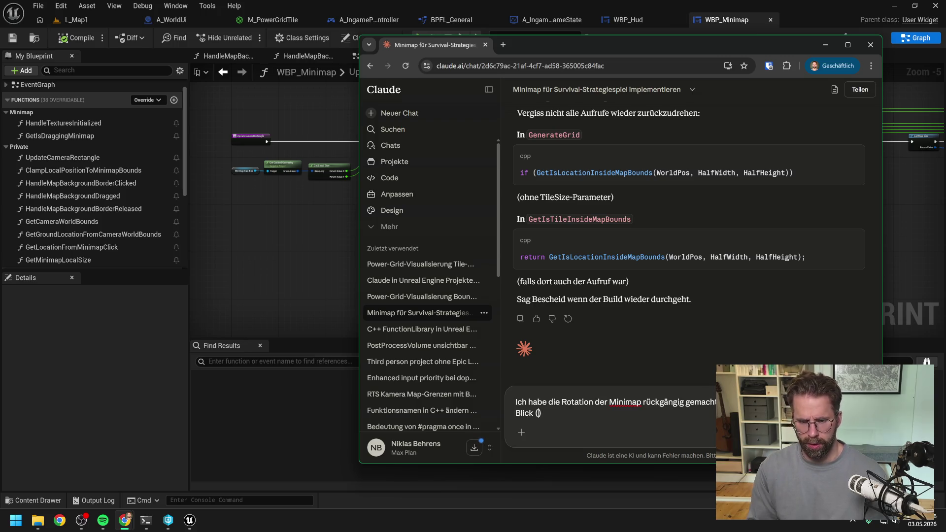
key("Left")
type("45°")
key("Right")
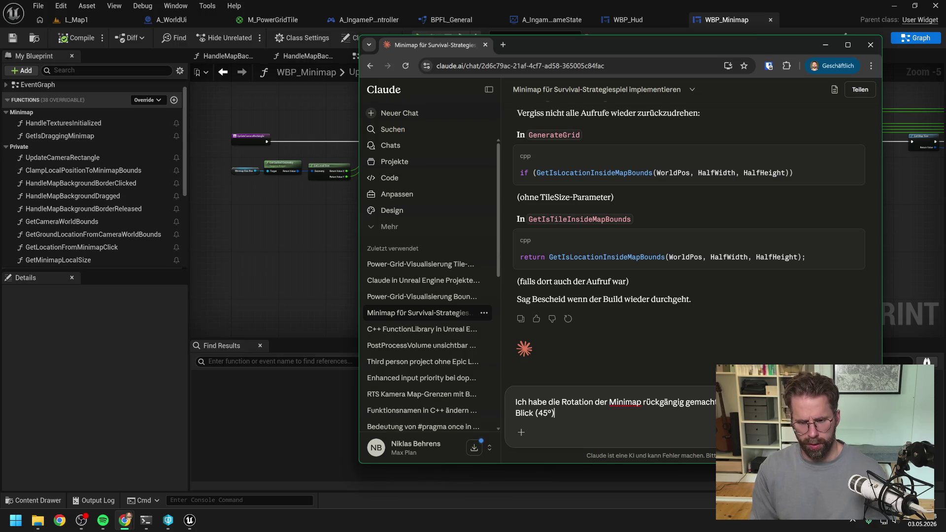
type("a")
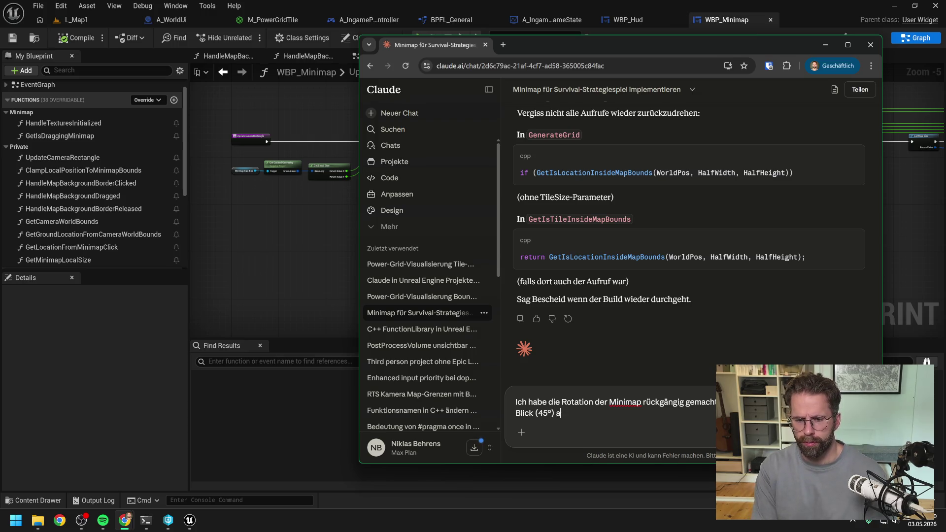
type("uf die Map ausgerichtet.")
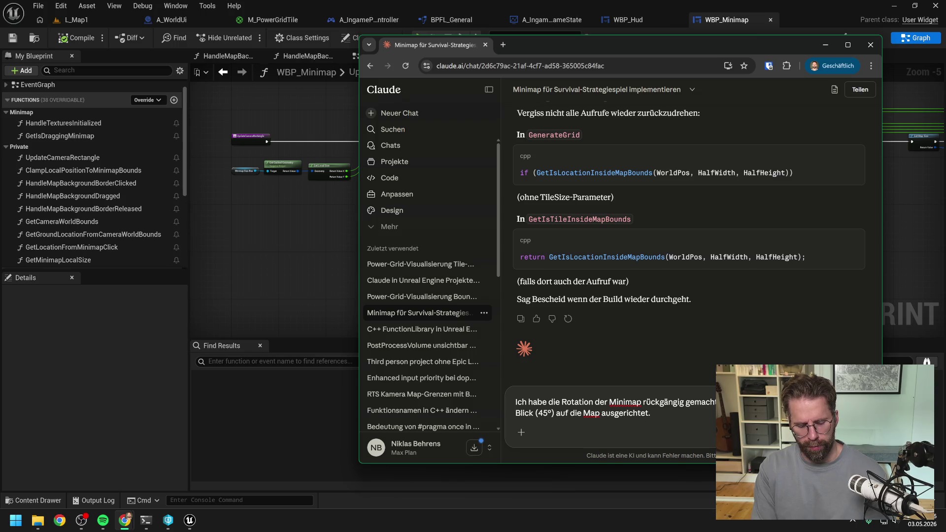
type(" Jedoch bewegen")
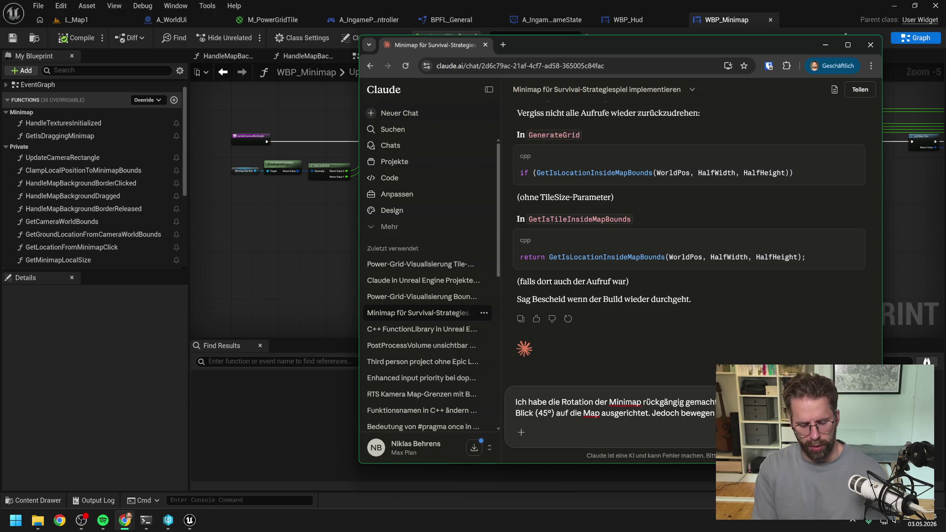
type("dia")
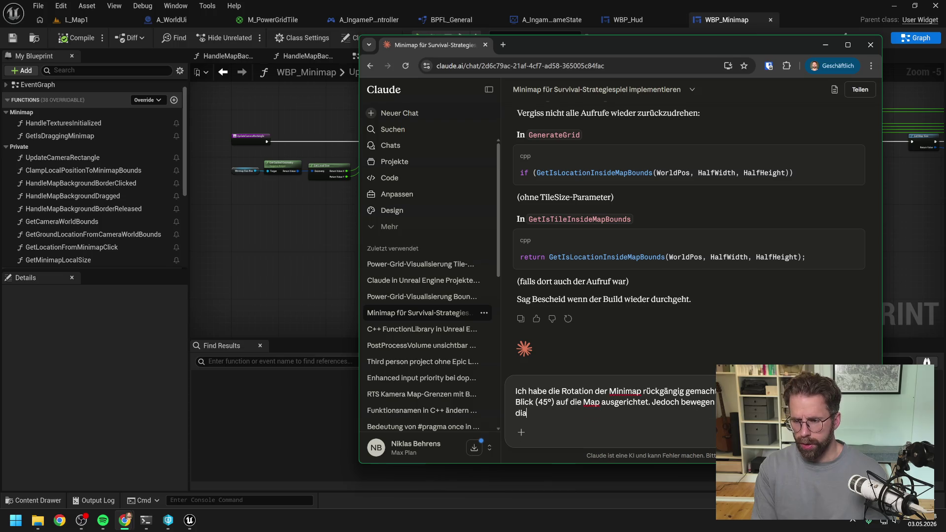
type("gonal nac")
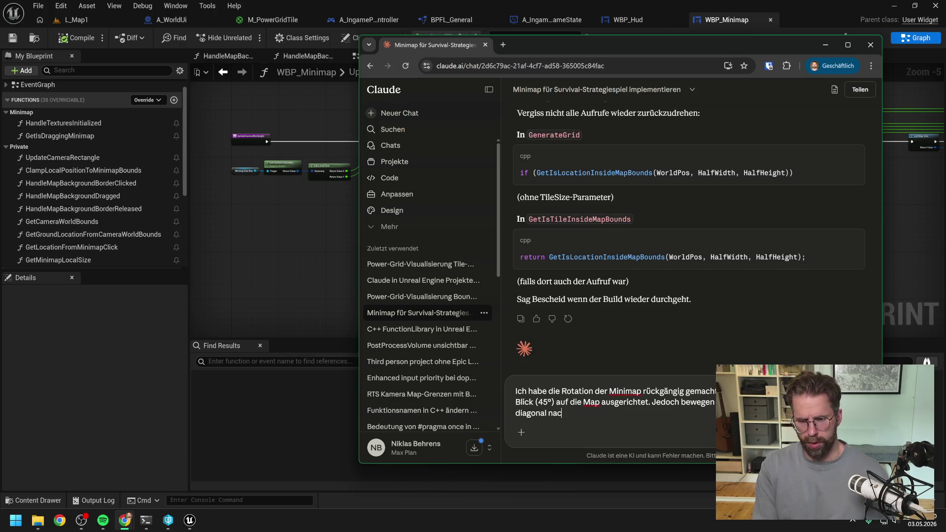
type("h unten, wen")
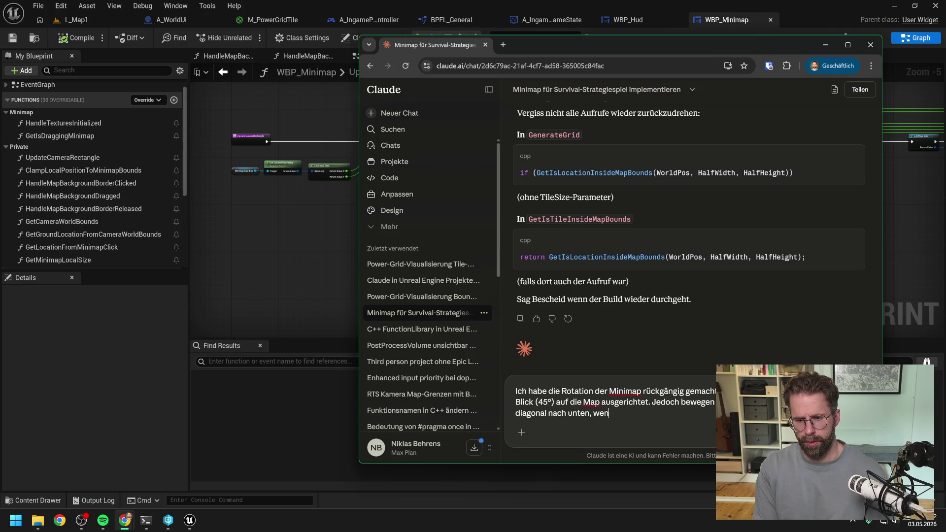
type("n wir aus Spie")
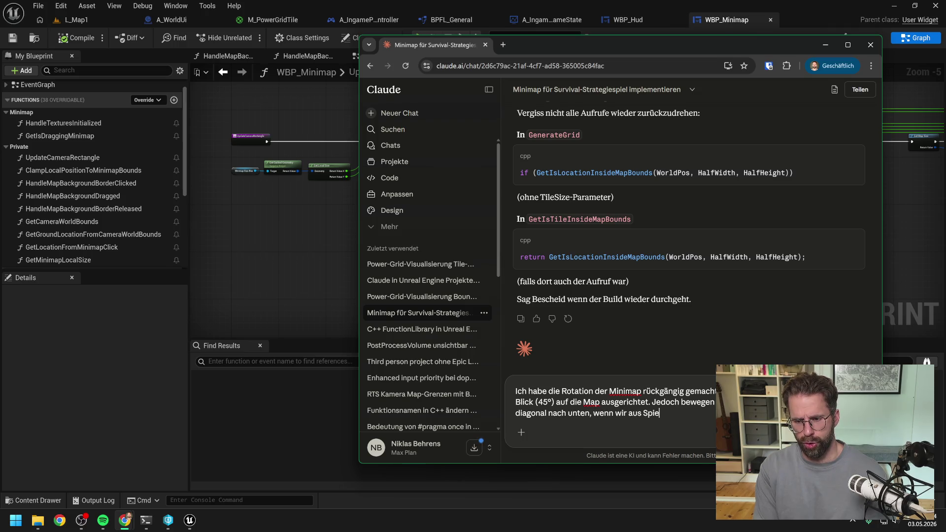
type("lersicht nach re")
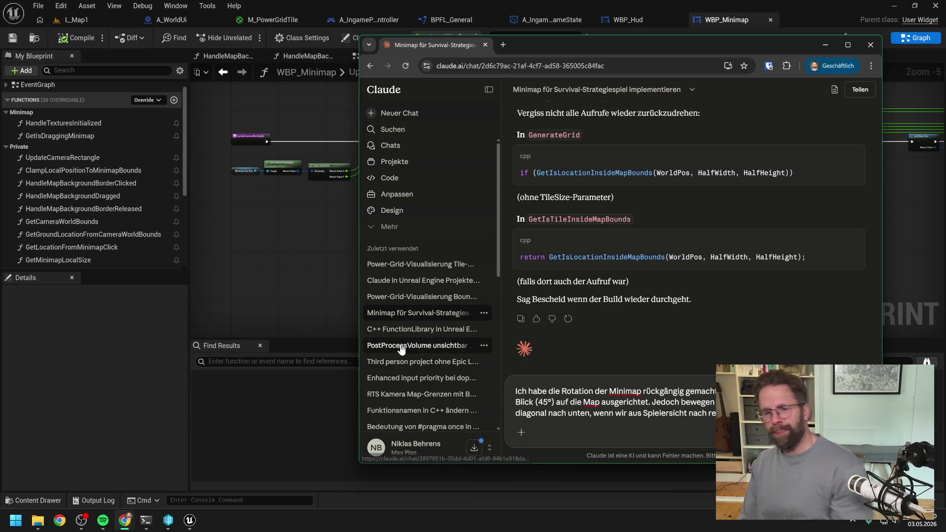
- Test-play the L_Map1 level in Unreal with Alt+P, then stop with Esc
left_click(280, 278)
left_click(90, 15)
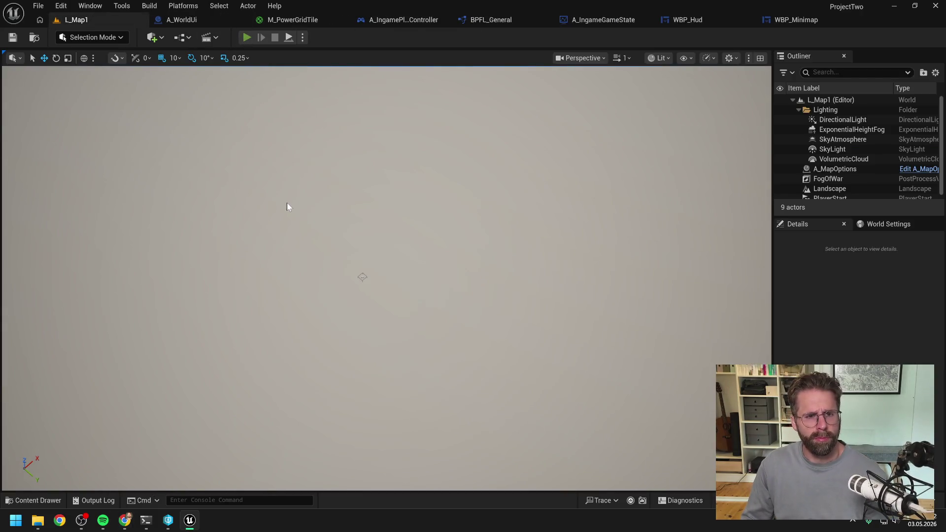
key("alt+p")
scroll(298, 213, "up", 5)
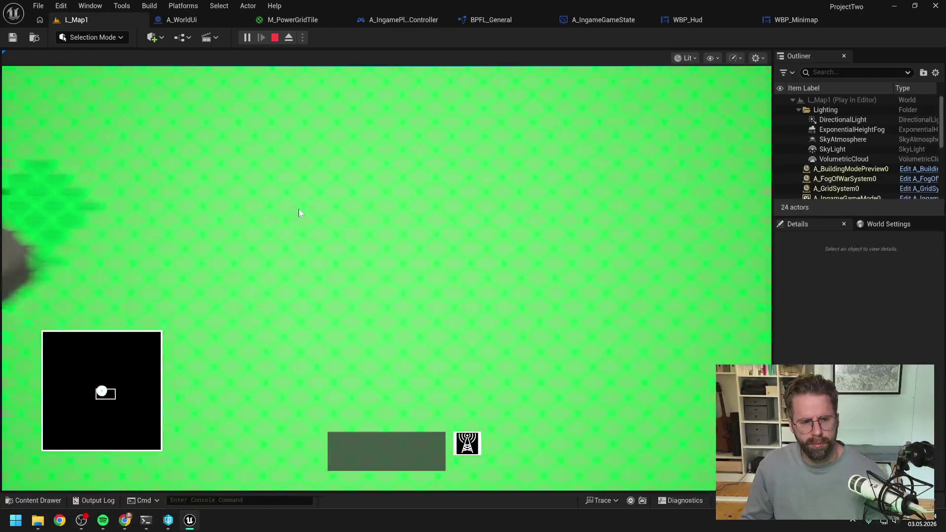
scroll(300, 209, "down", 5)
key("Escape")
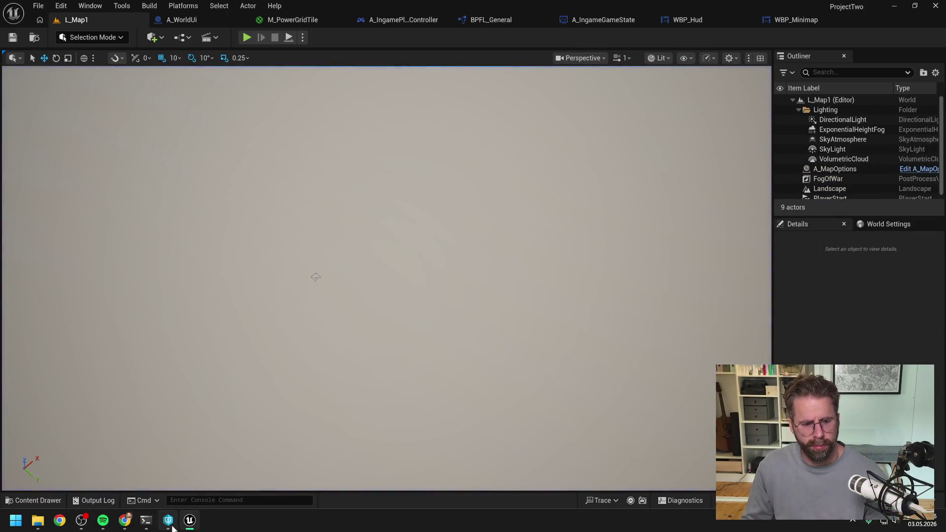
- Add a paragraph about syncing calculations with the minimap and a Diamond Shape alternative, then send
mouse_move(125, 520)
left_click(183, 453)
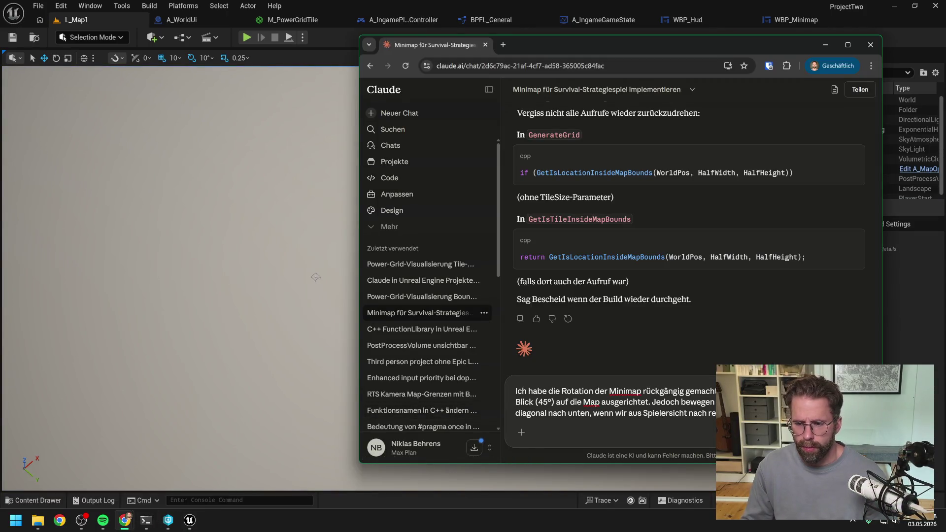
key("shift+Return")
type("Heißtwir müssen unsere Berechu")
type("ngen")
key("BackSpace")
key("BackSpace")
key("BackSpace")
type("nungen nun noch so u")
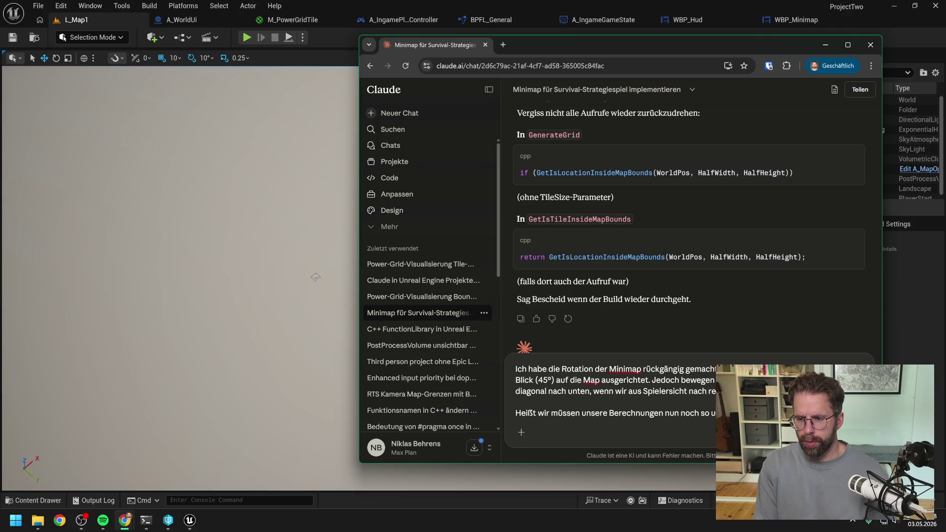
type("Minimap ")
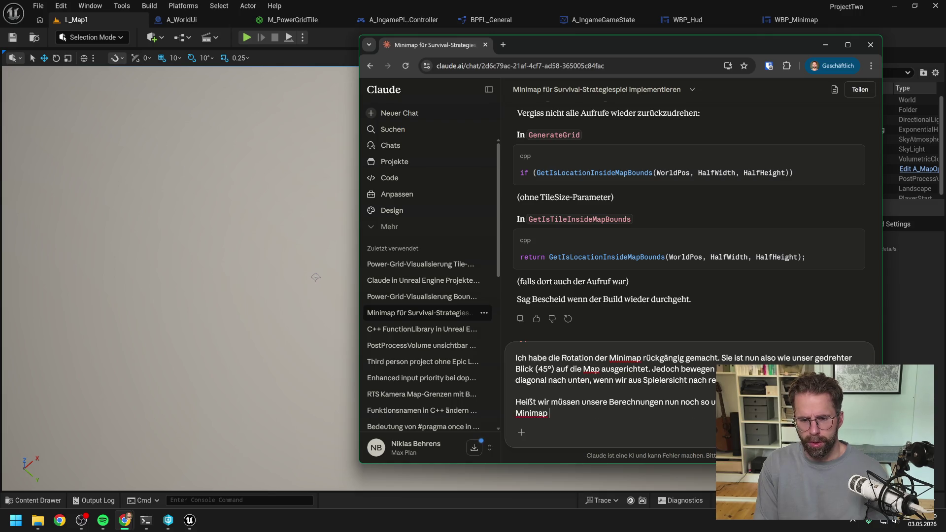
type("synchronisieren. ")
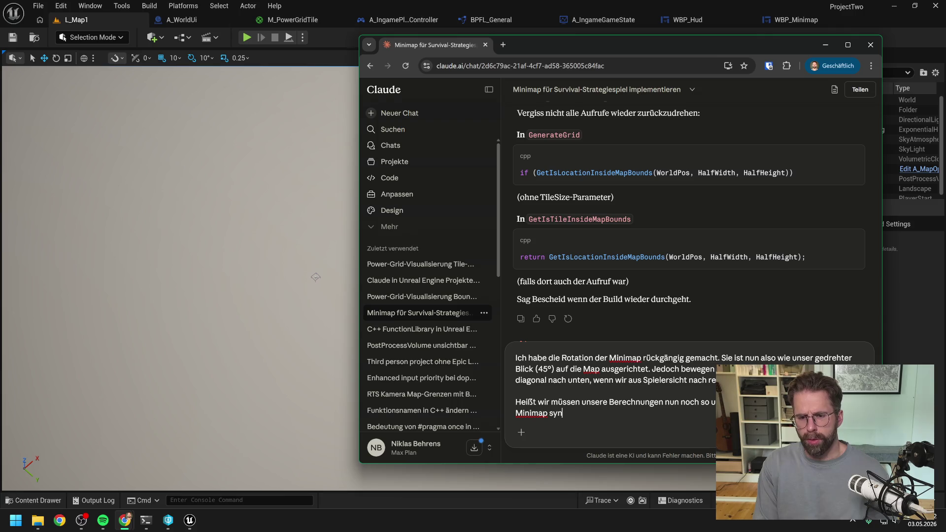
type("Man")
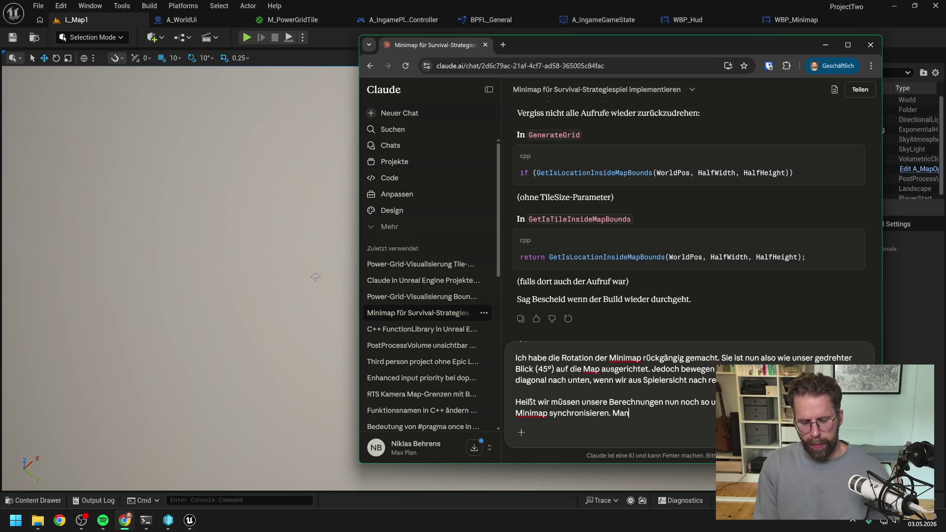
type(" könnte natürlich auch e")
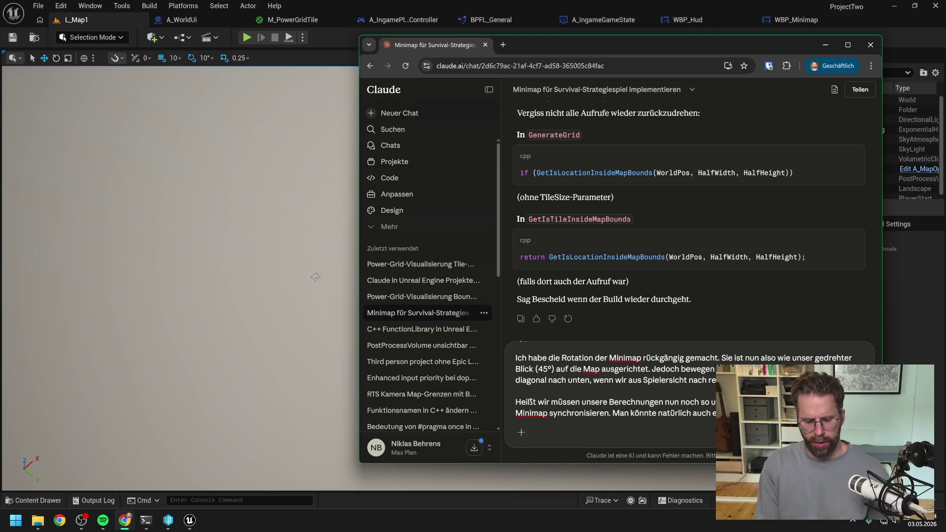
type("dann h")
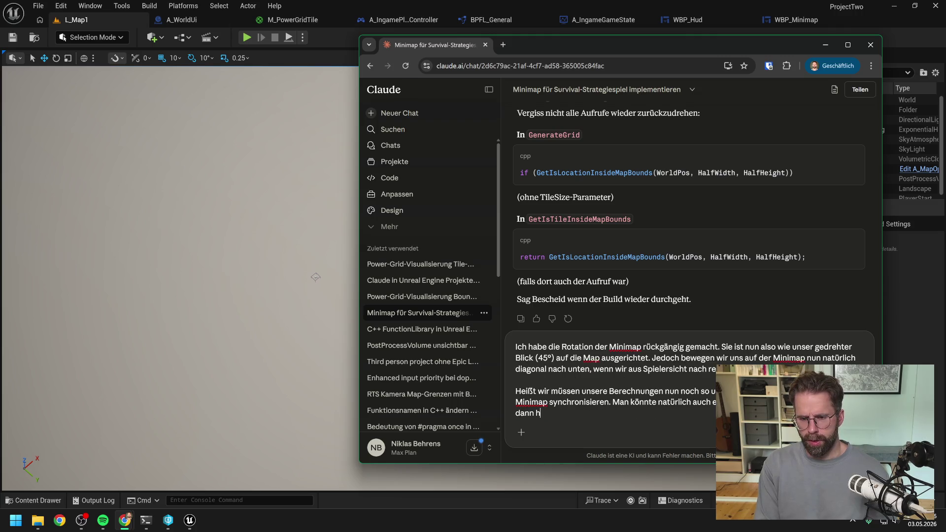
type("ätte sie einen Da")
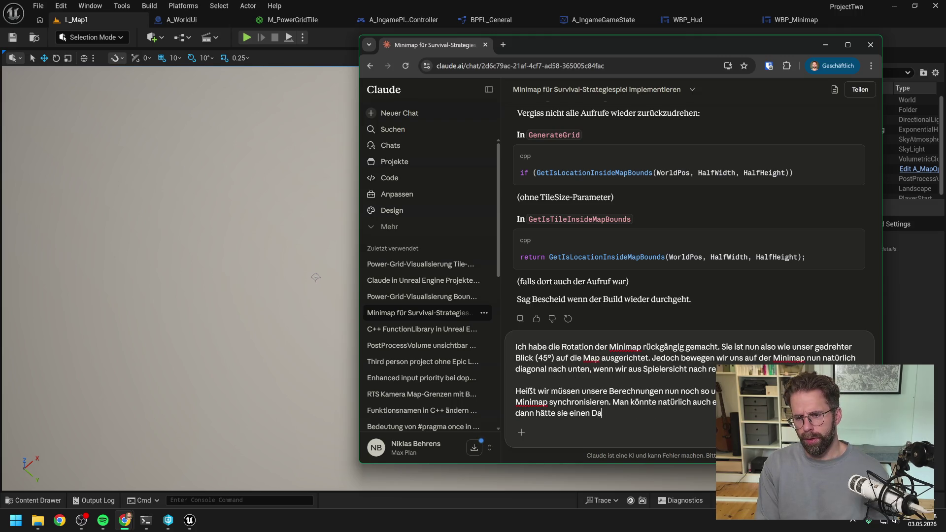
key("BackSpace")
type("iamond Sh")
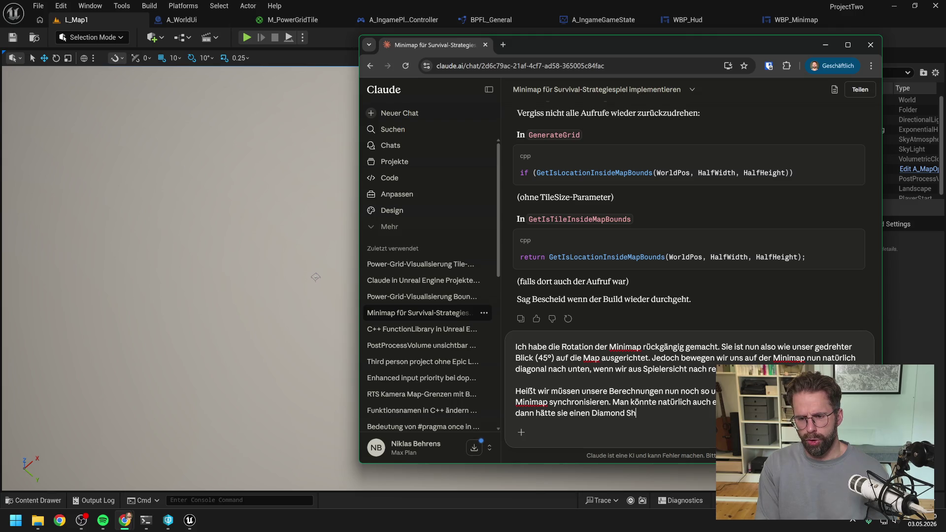
type("ape. Wir hab")
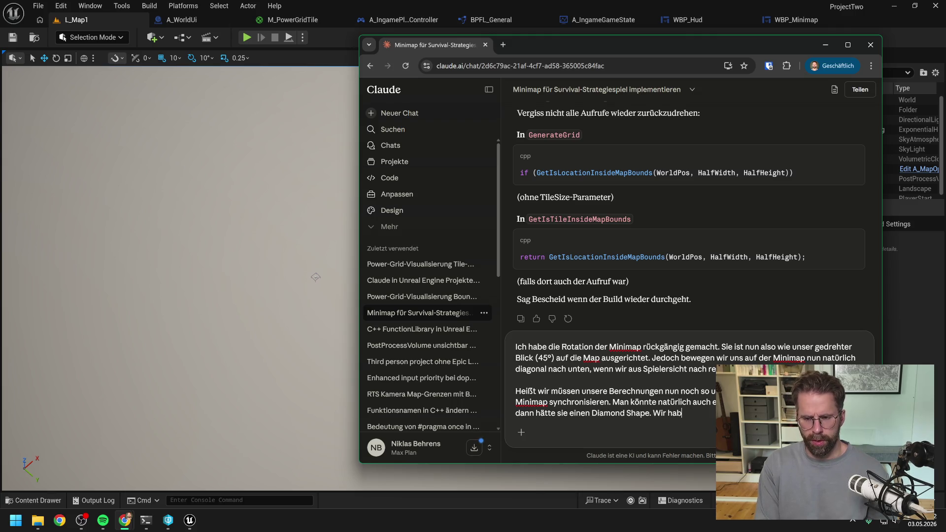
type("en nun di")
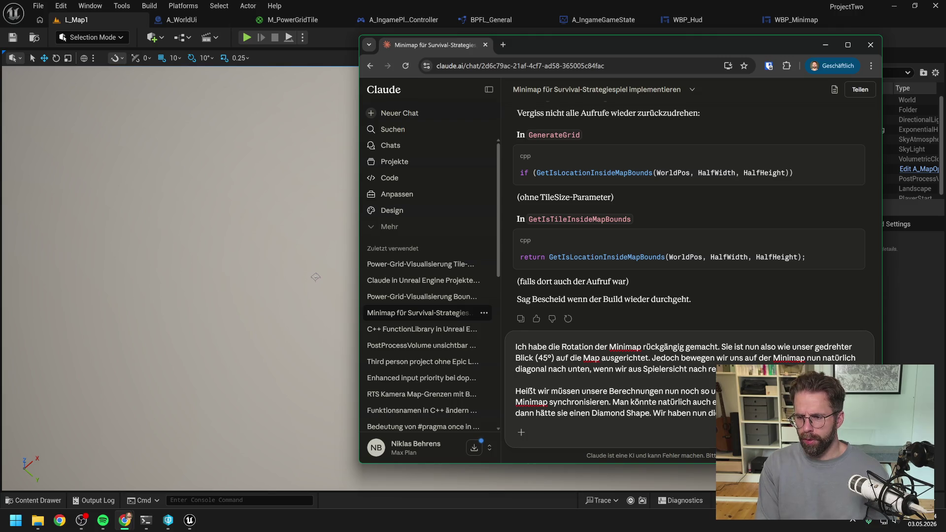
type("definiert.")
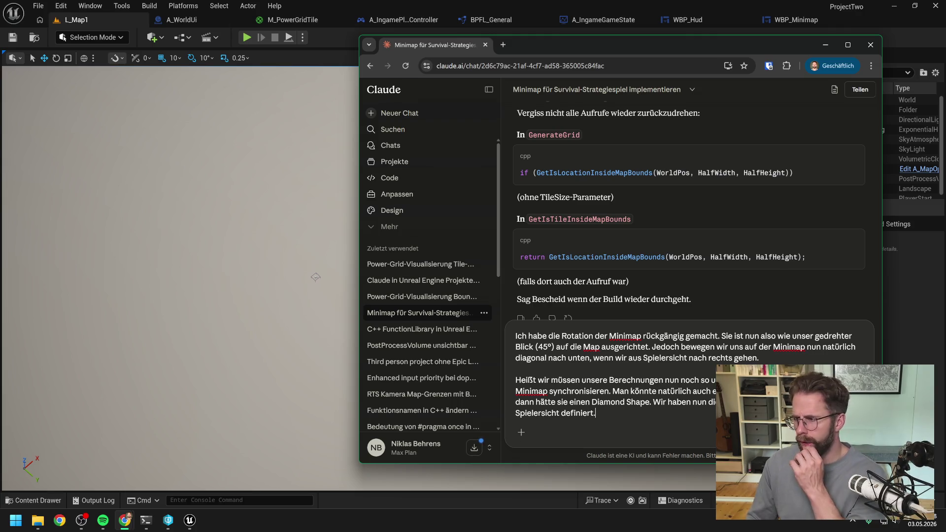
key("Return")
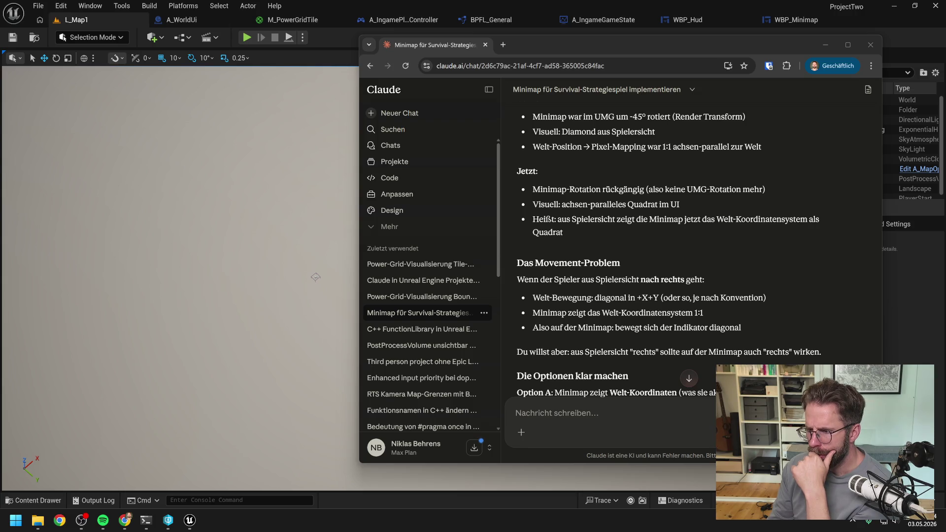
- Once Claude's reply with the movement analysis finishes, switch to the Claude Code terminal
key("alt+Tab")
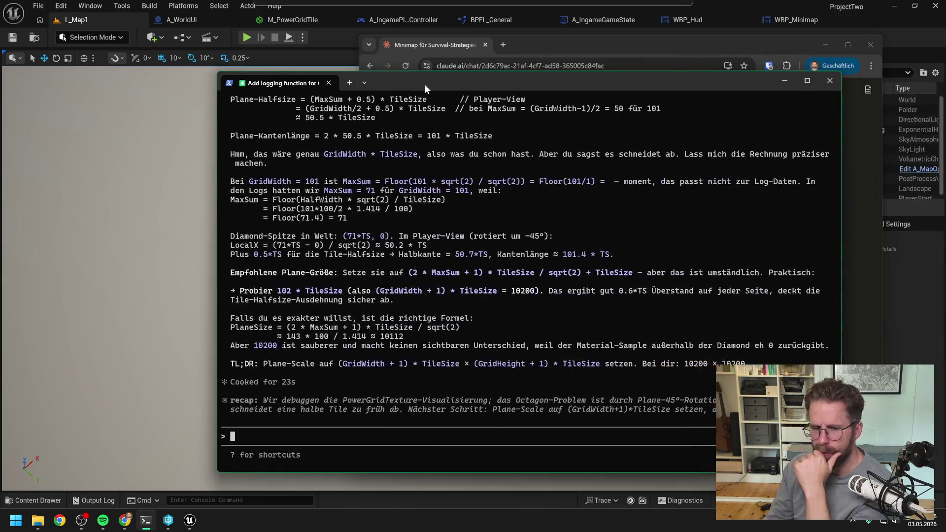
- Run /usage to show the $3.39 session cost and 34% session / 5% weekly limits
type("/usage")
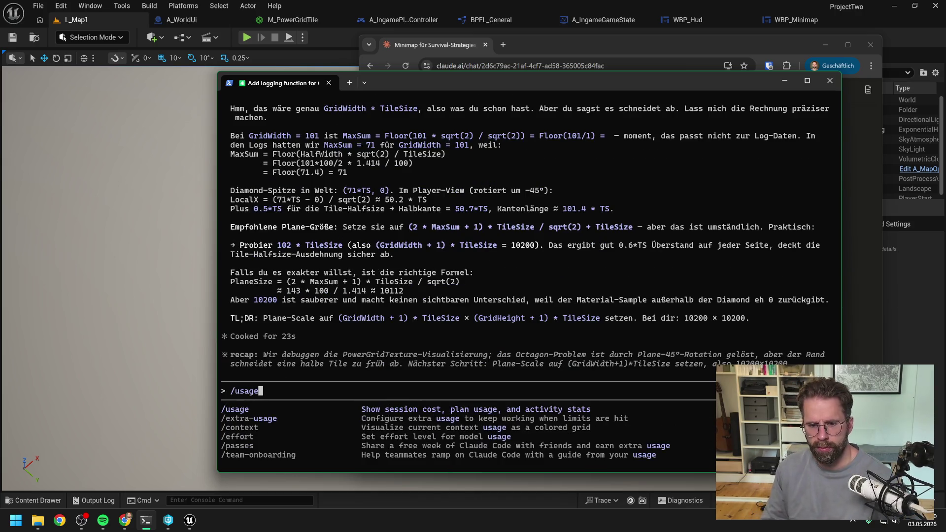
key("Return")
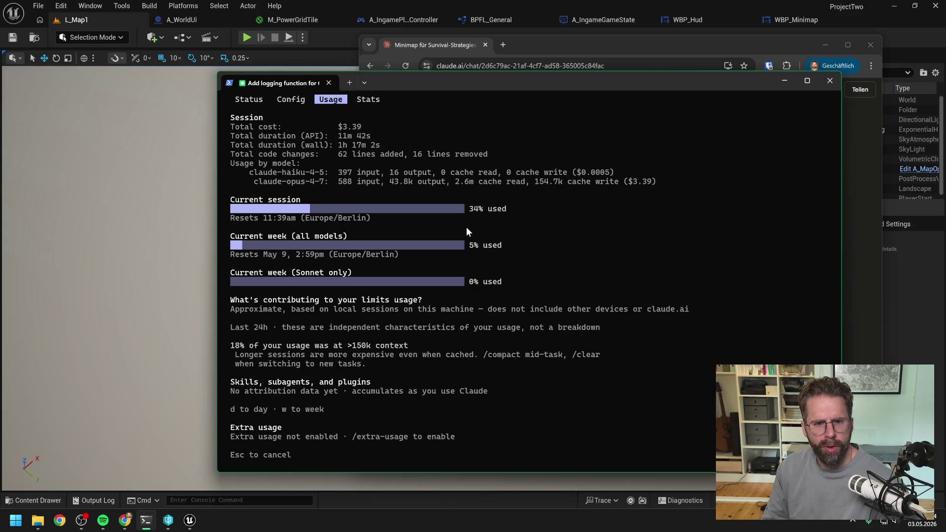
- Return to the Claude minimap chat and review the beginning of its reply
left_click(561, 46)
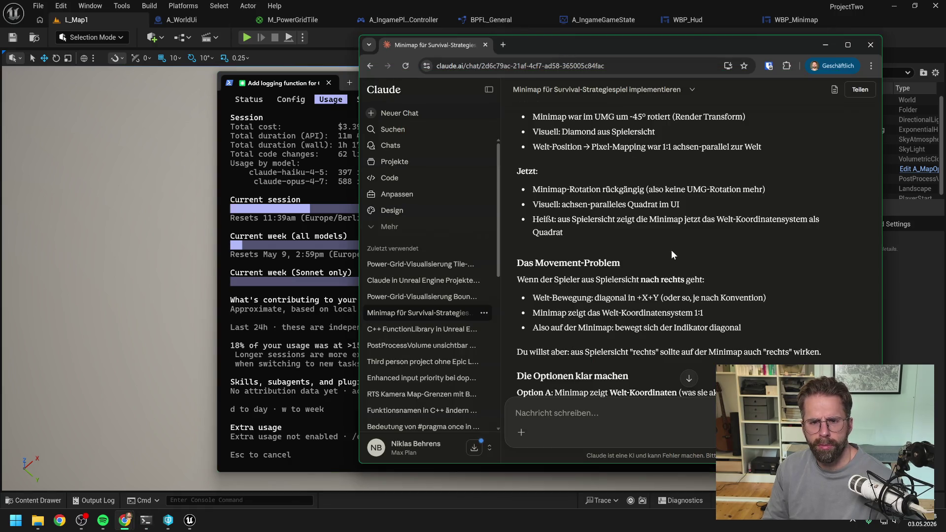
scroll(672, 250, "up", 1)
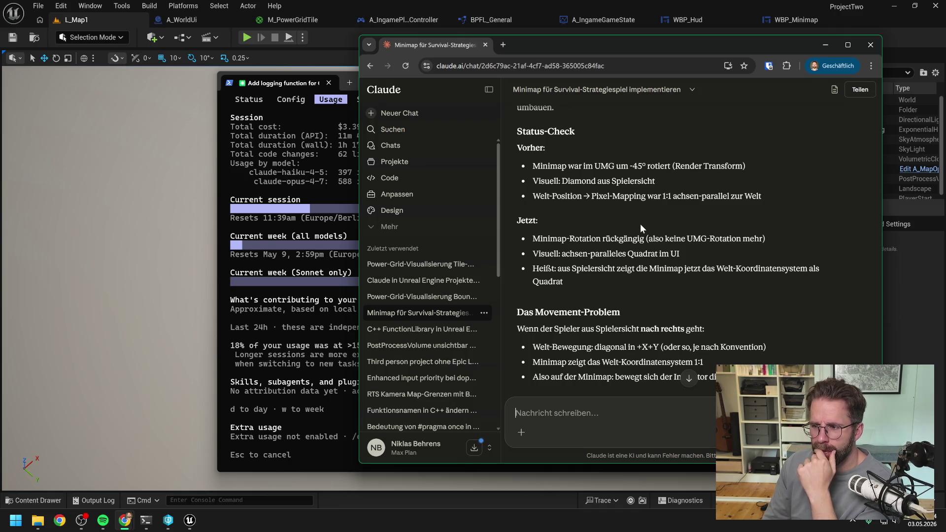
scroll(650, 222, "up", 1)
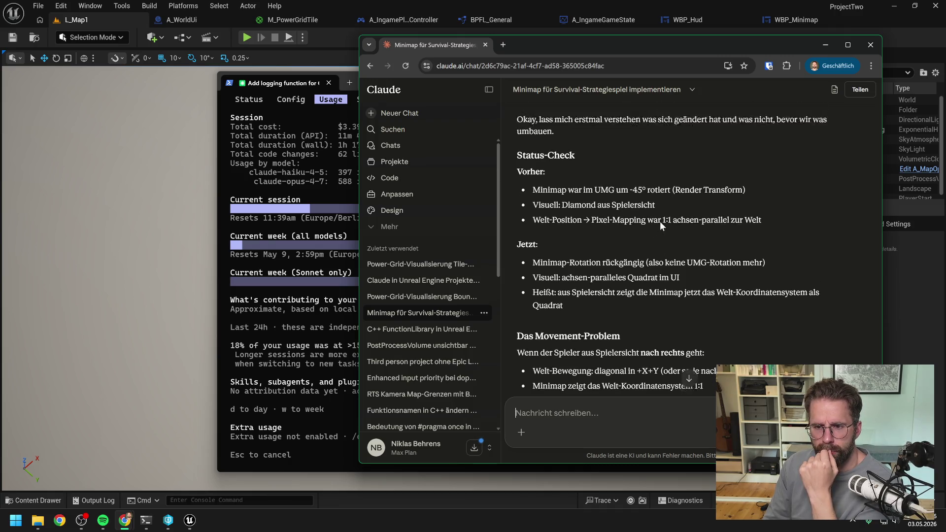
scroll(660, 224, "up", 1)
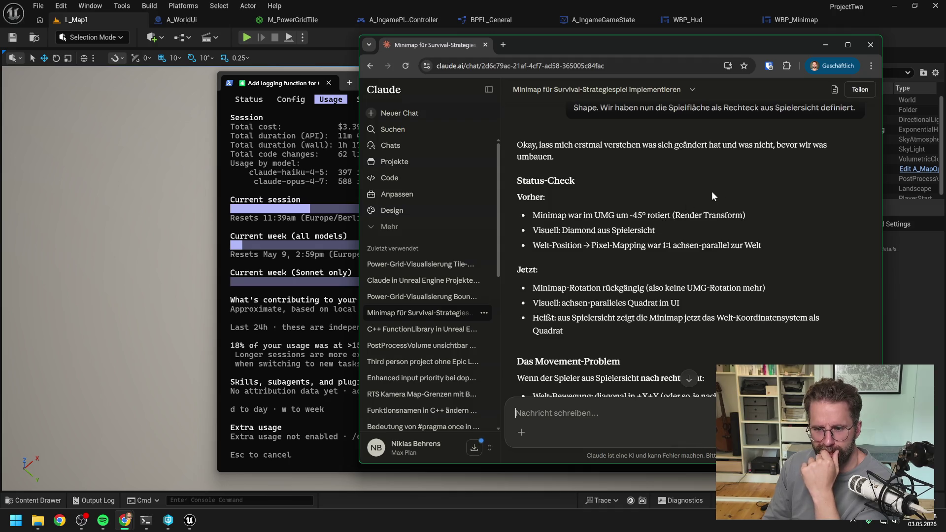
scroll(733, 188, "down", 2)
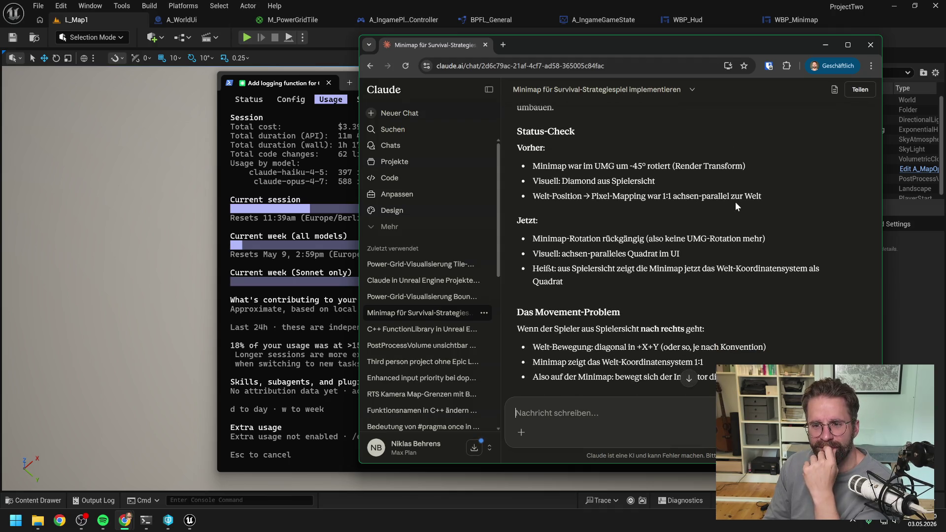
scroll(735, 204, "down", 2)
scroll(734, 253, "down", 2)
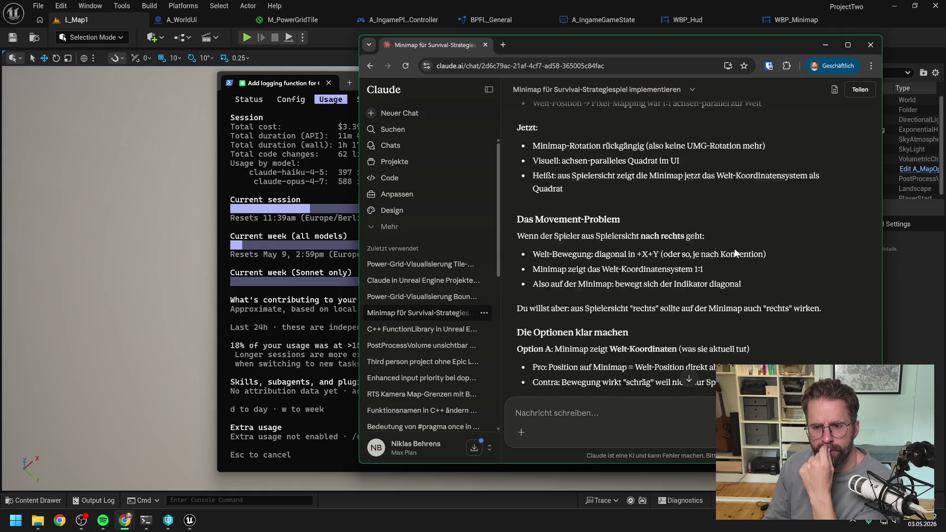
scroll(758, 234, "down", 1)
scroll(758, 234, "down", 1)
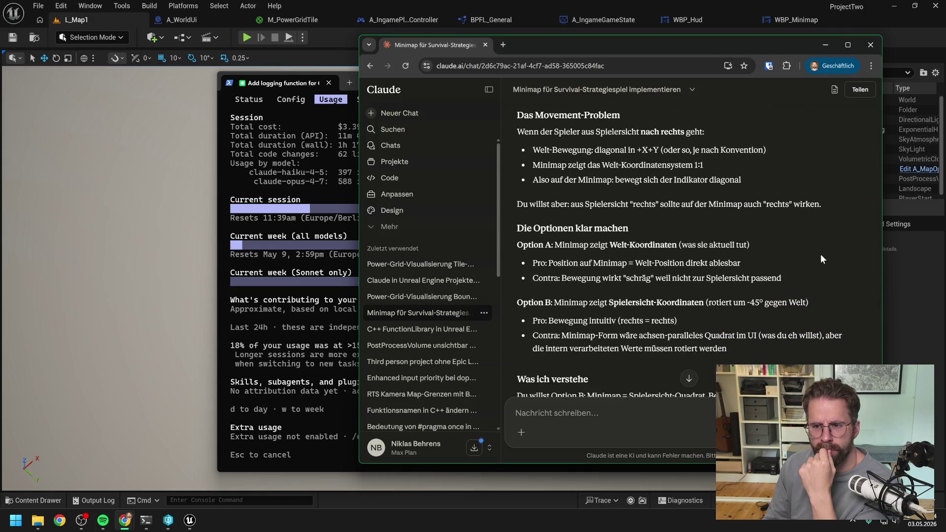
scroll(797, 251, "down", 2)
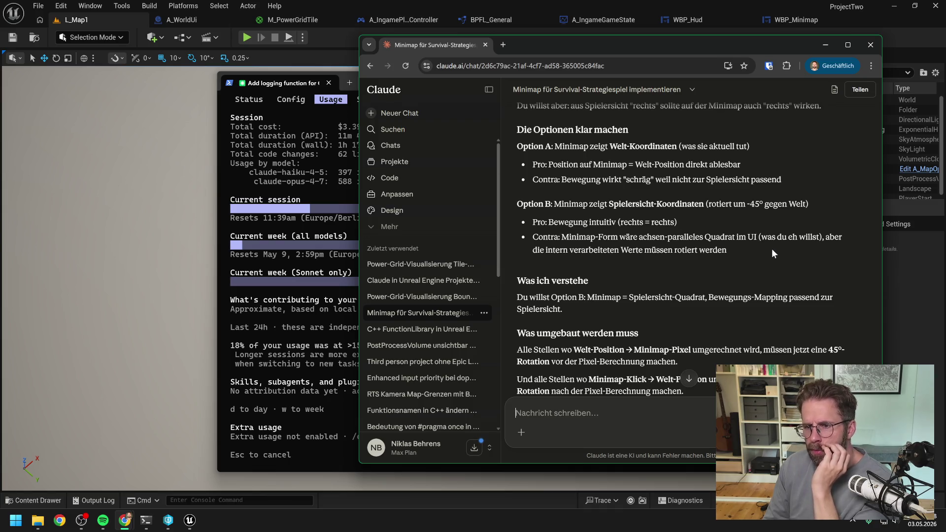
- Read the rest of the reply down to its clarifying questions, then minimize the terminal
scroll(765, 251, "down", 1)
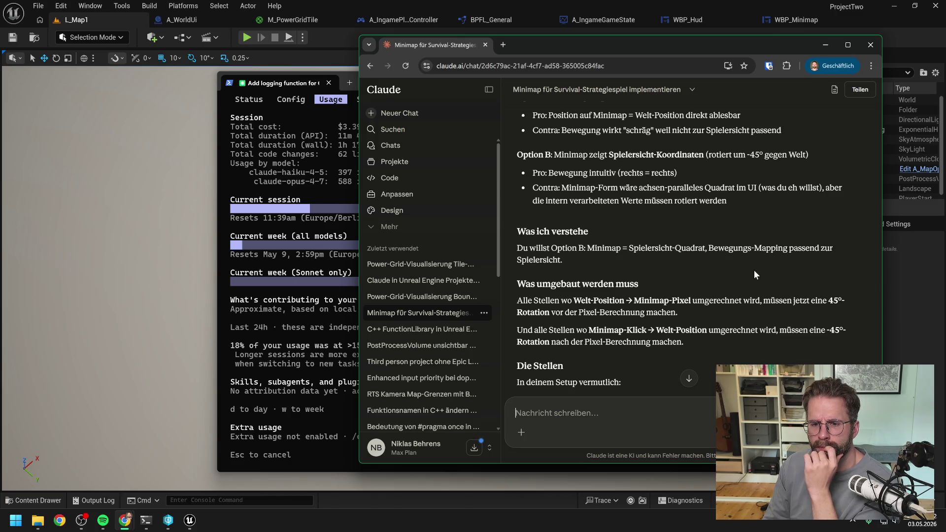
scroll(753, 271, "down", 1)
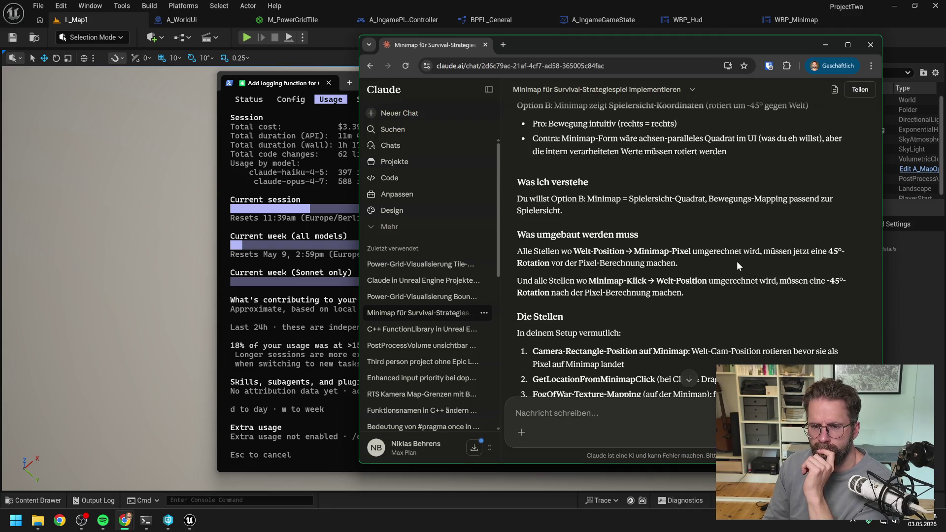
scroll(737, 261, "down", 2)
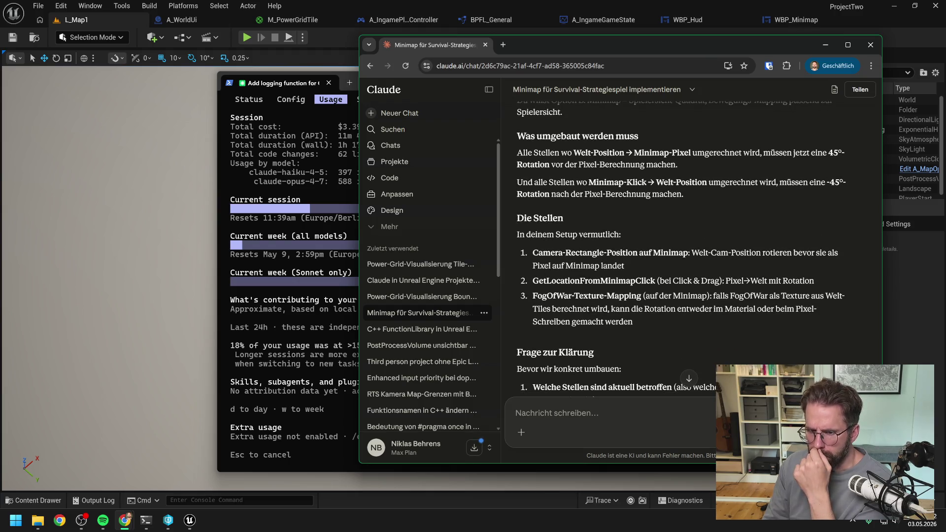
scroll(703, 220, "down", 1)
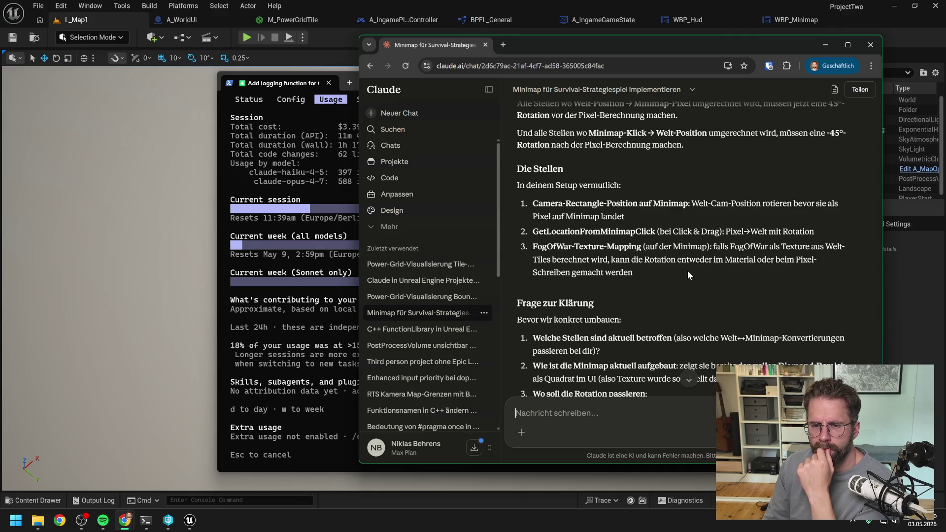
scroll(688, 275, "down", 1)
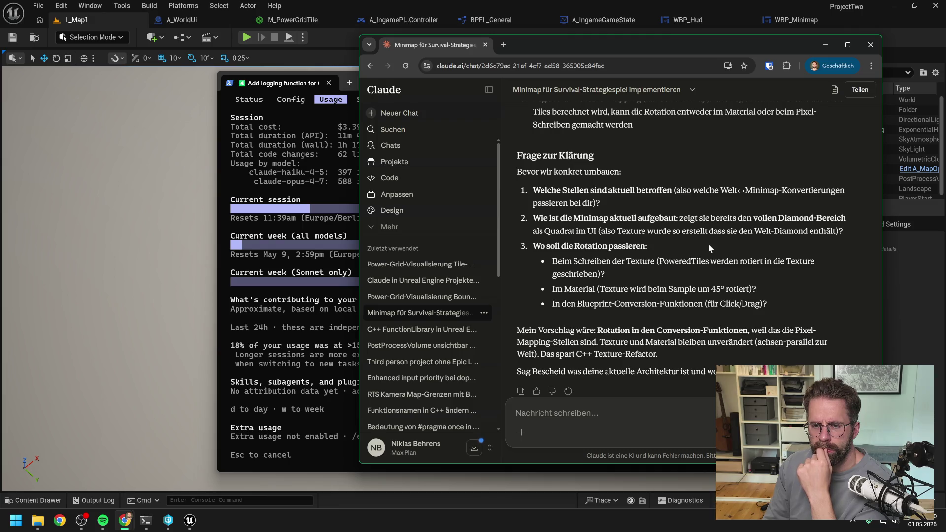
scroll(708, 244, "down", 1)
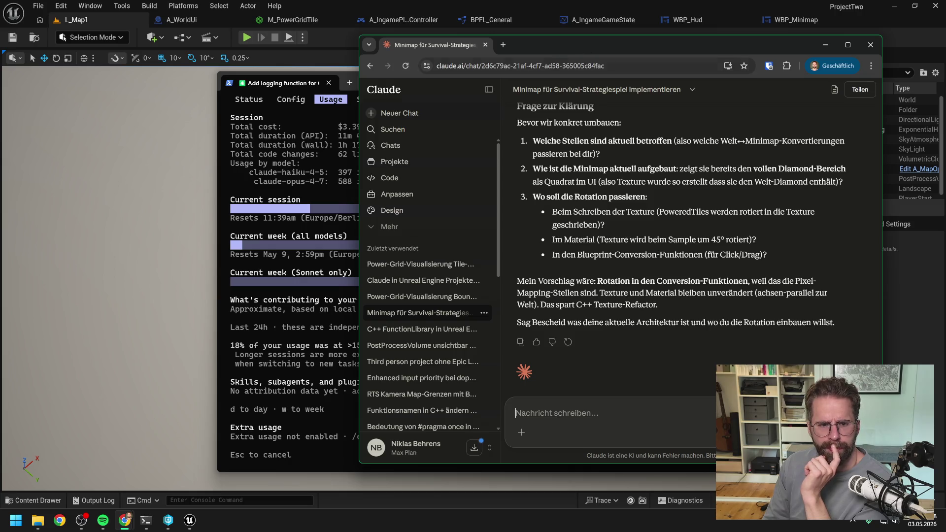
left_click(286, 84)
left_click(789, 77)
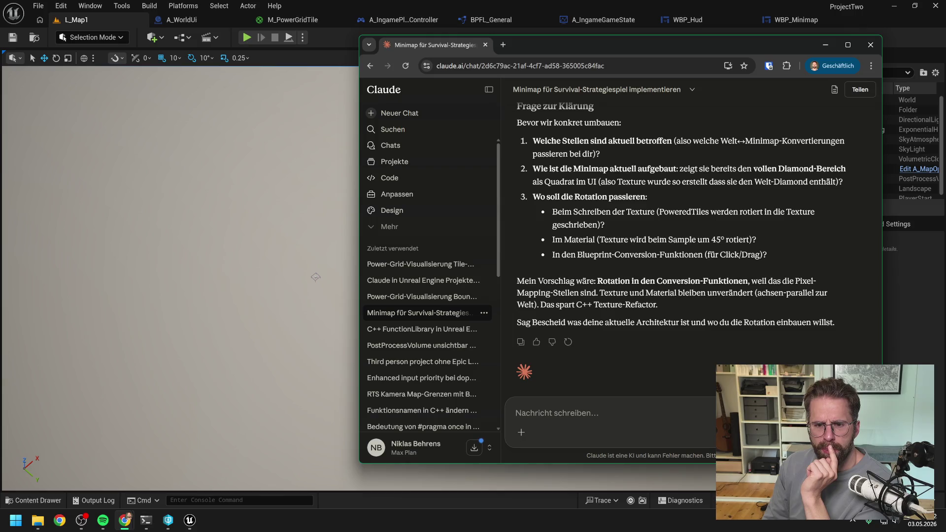
scroll(720, 194, "up", 1)
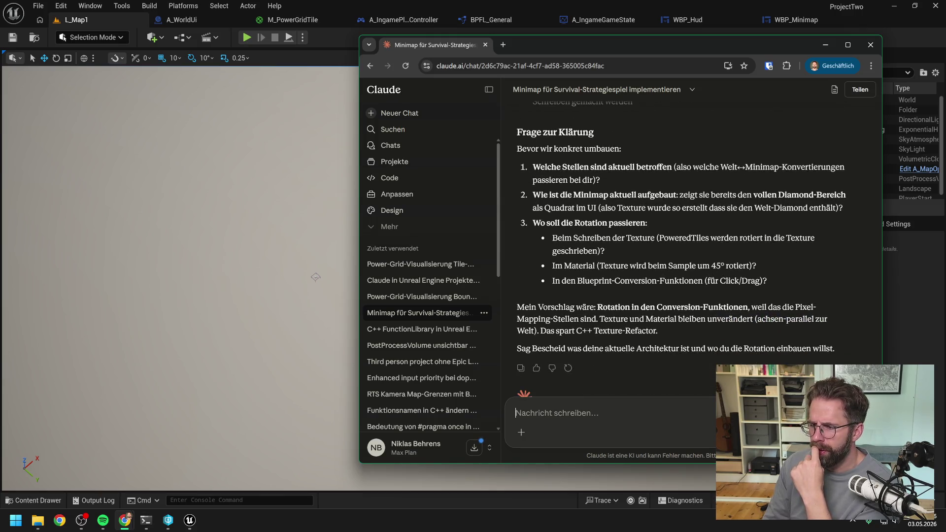
key("alt+Tab")
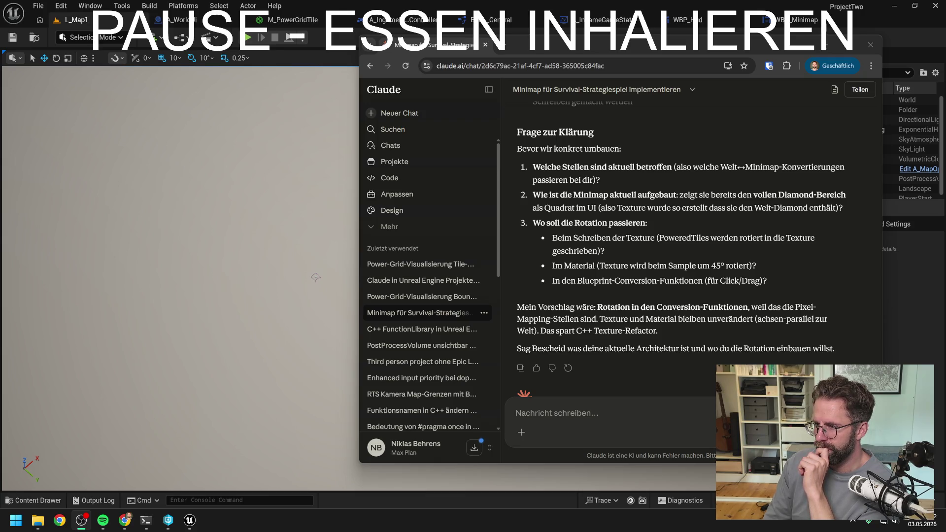
key("alt+Tab")
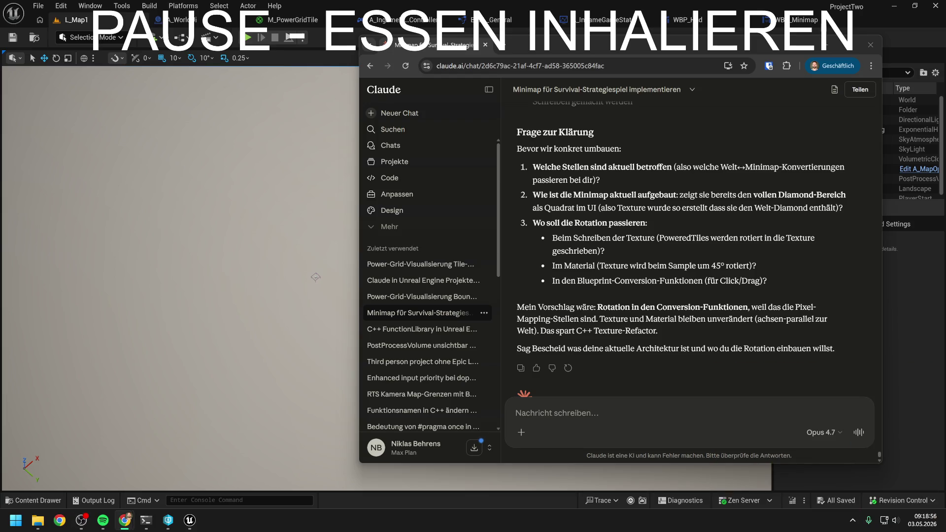
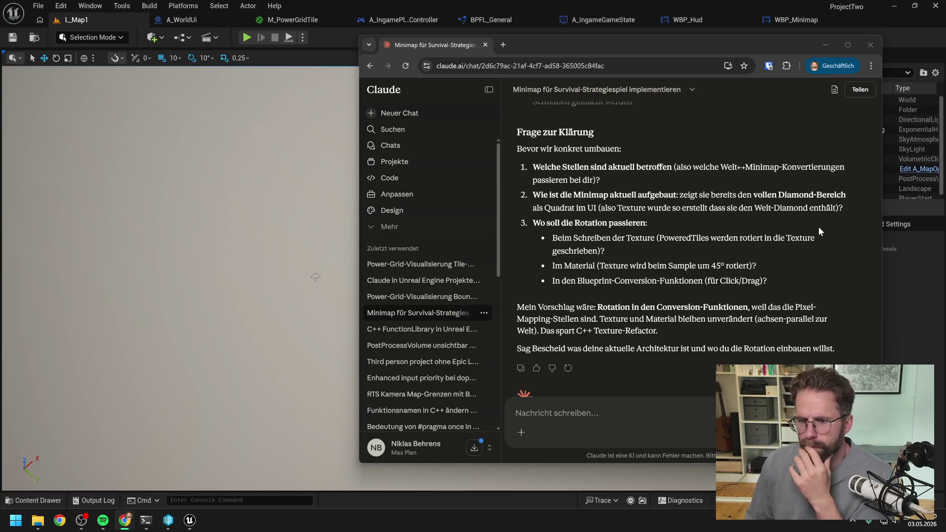
- Reread Claude's reply on the 45° minimap rotation, then hide the browser to show L_Map1
left_click(702, 235)
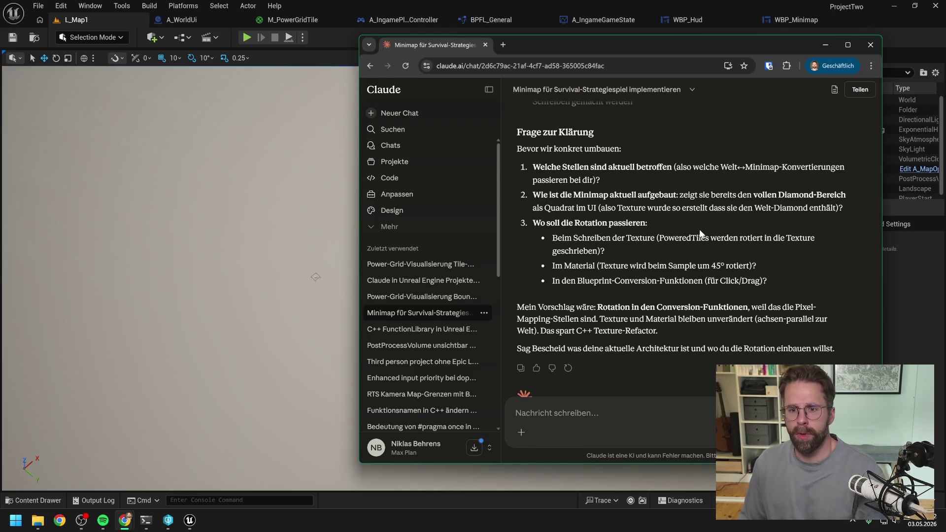
scroll(701, 235, "down", 1)
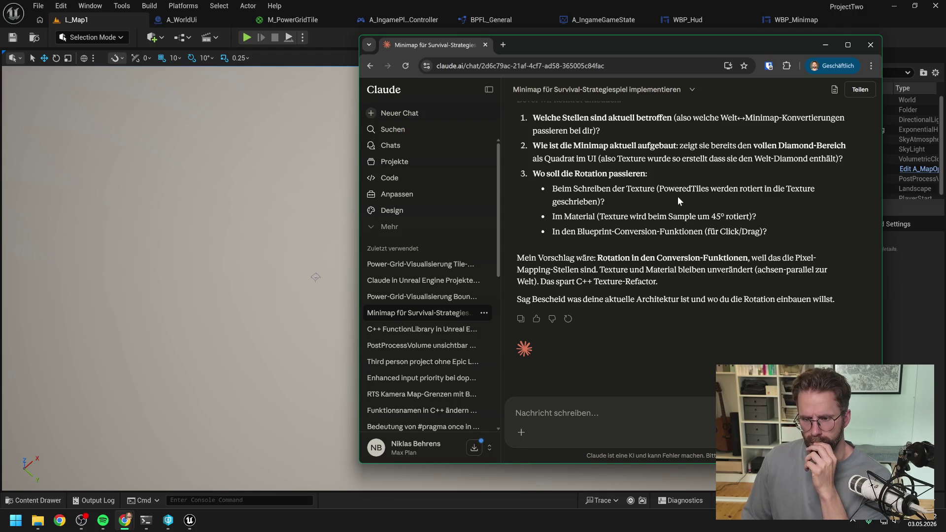
scroll(677, 196, "up", 5)
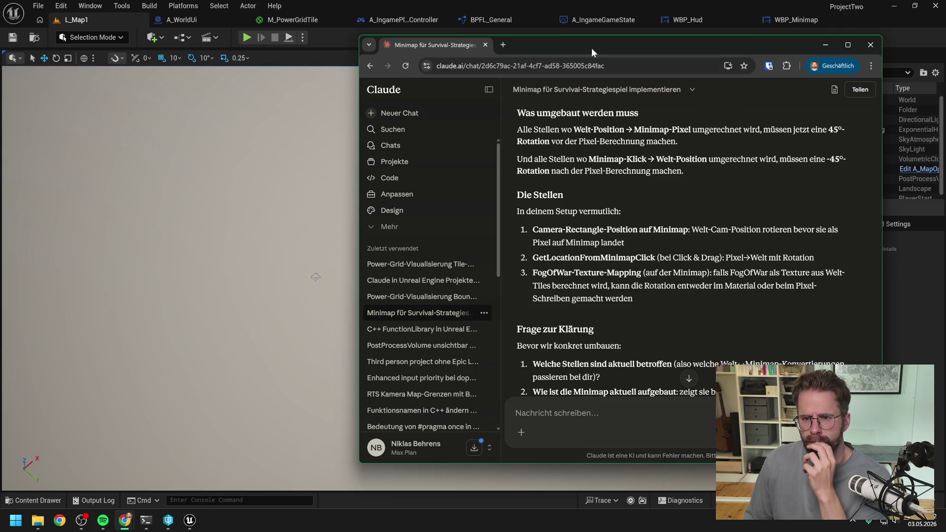
left_click_drag(592, 47, 610, 49)
key("alt+Tab")
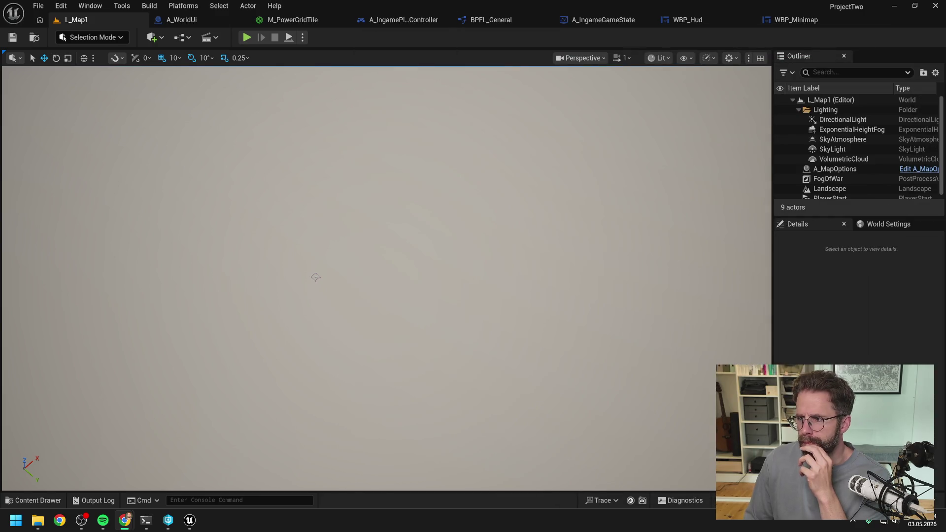
- Open WBP_Minimap's UpdateCameraRectangle graph and review its WorldMin/WorldMax, padding and vector parameter nodes
left_click(714, 21)
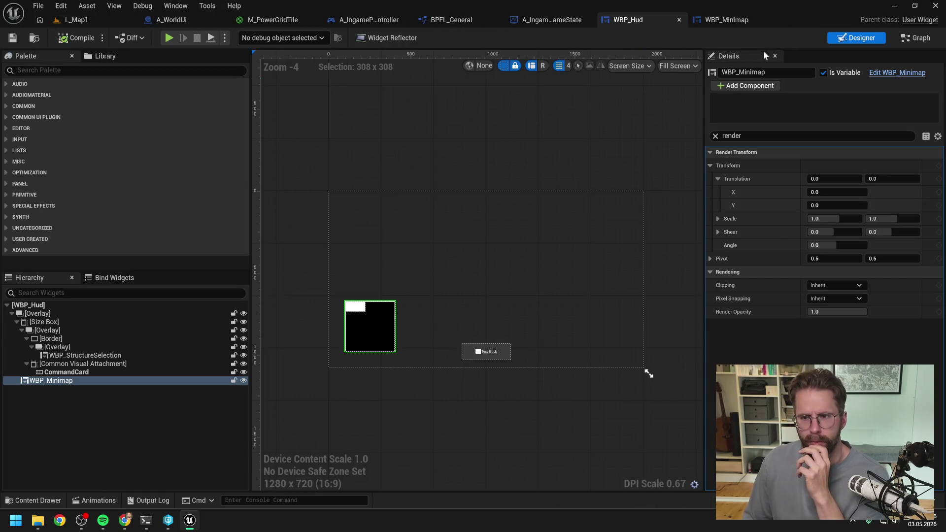
left_click(734, 19)
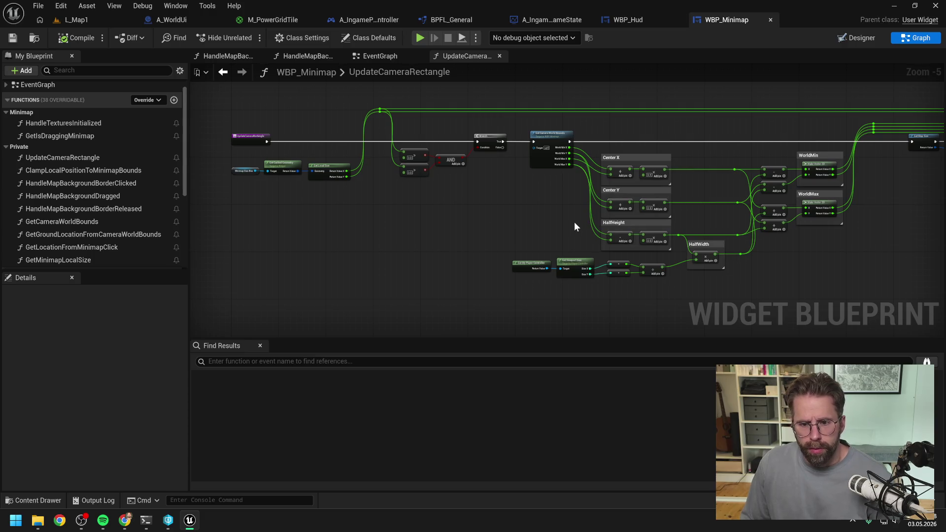
scroll(574, 222, "up", 1)
mouse_move(574, 227)
left_mouse_down()
mouse_move(632, 217)
mouse_move(418, 215)
left_mouse_up()
scroll(626, 221, "down", 2)
scroll(593, 168, "up", 1)
scroll(596, 192, "up", 2)
scroll(596, 197, "down", 1)
mouse_move(596, 196)
left_mouse_down()
mouse_move(674, 205)
mouse_move(595, 233)
mouse_move(633, 237)
mouse_move(648, 253)
mouse_move(649, 238)
mouse_move(605, 247)
left_mouse_up()
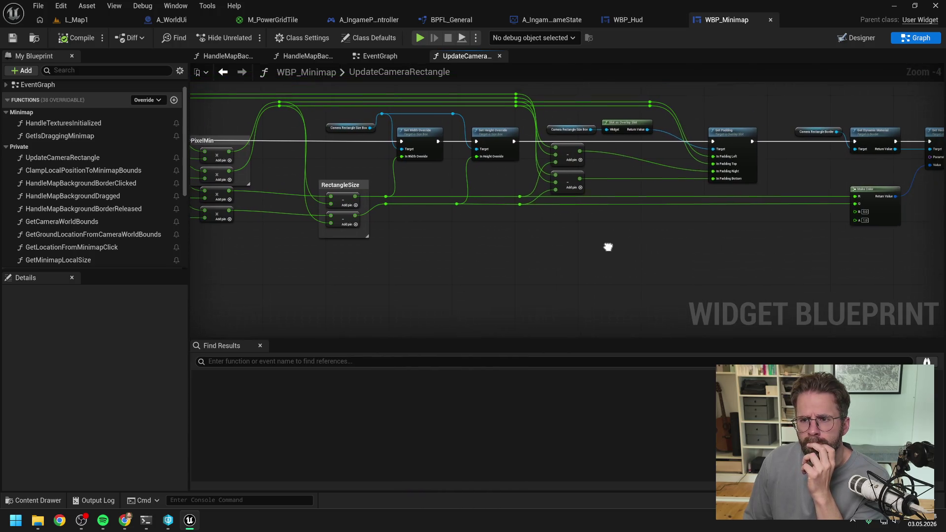
mouse_move(760, 249)
left_mouse_down()
mouse_move(643, 245)
mouse_move(734, 243)
left_mouse_up()
scroll(679, 244, "down", 1)
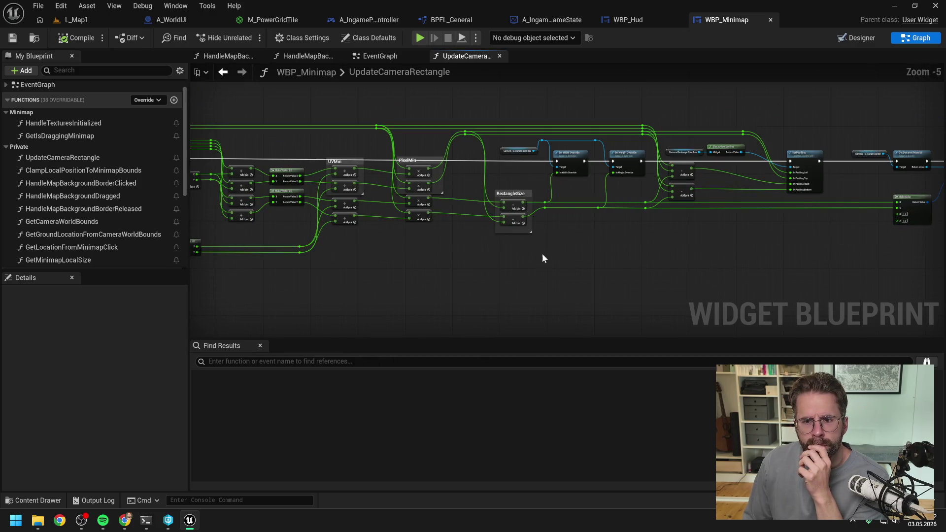
mouse_move(551, 254)
left_mouse_down()
mouse_move(661, 232)
mouse_move(751, 240)
left_mouse_up()
- Pan back to the entry and Center X/Y nodes and open the GetCameraWorldBounds graph
mouse_move(463, 216)
left_mouse_down()
mouse_move(683, 209)
mouse_move(767, 222)
left_mouse_up()
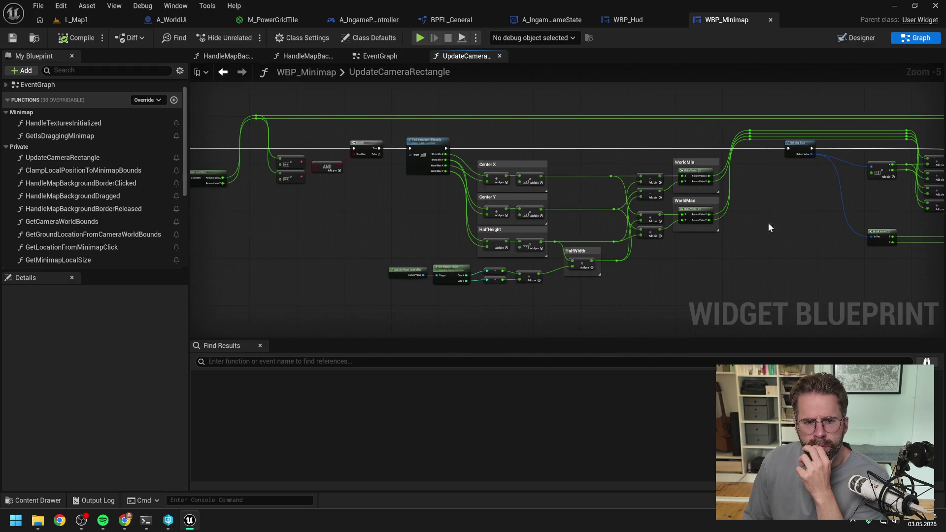
left_click_drag(417, 221, 657, 216)
scroll(530, 183, "up", 1)
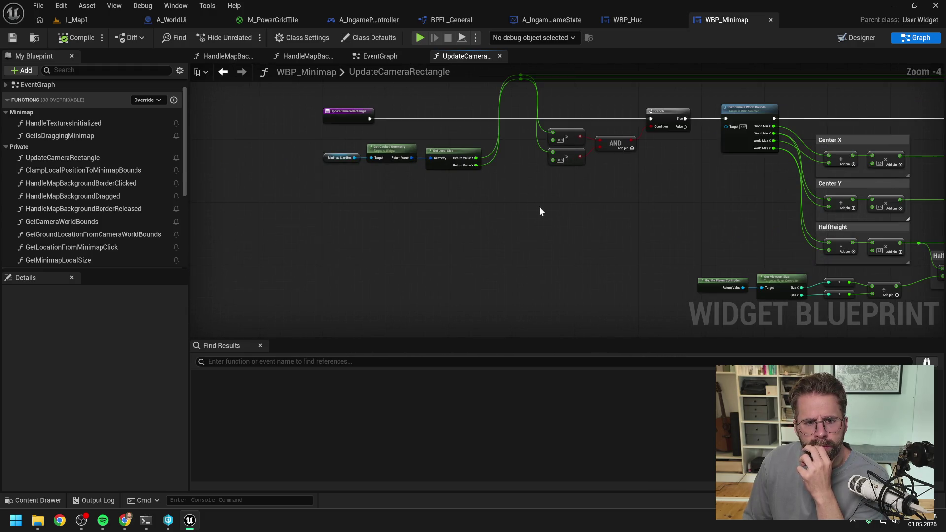
scroll(548, 199, "up", 1)
double_click(643, 117)
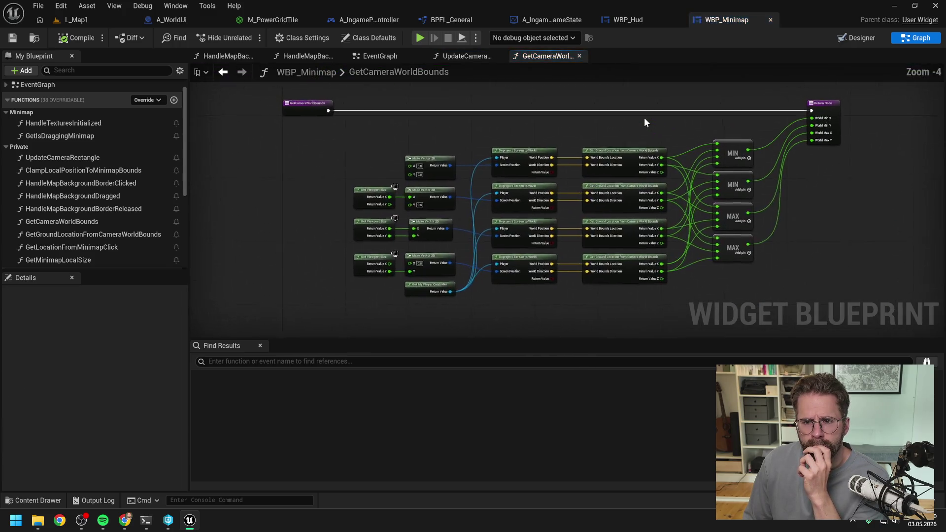
- Inspect the min and max bounds nodes in GetCameraWorldBounds, then return to UpdateCameraRectangle
scroll(584, 122, "up", 1)
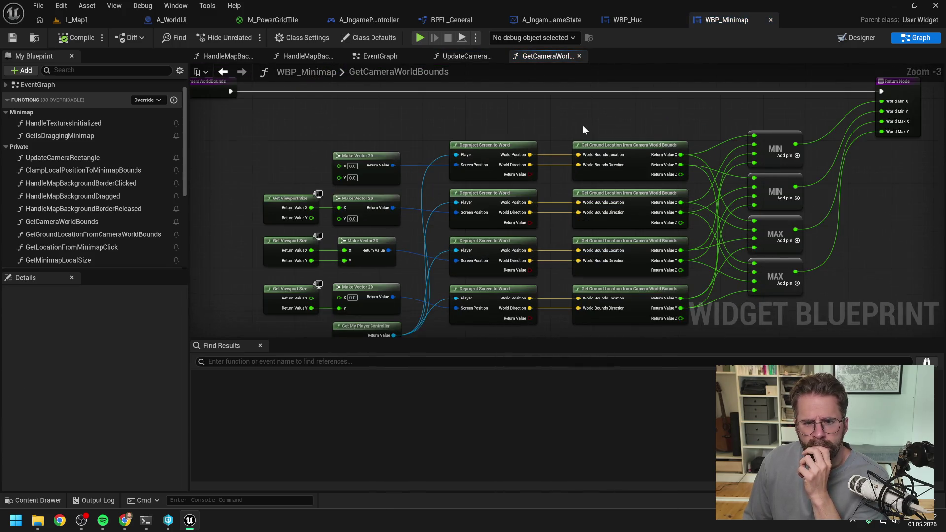
scroll(583, 125, "down", 1)
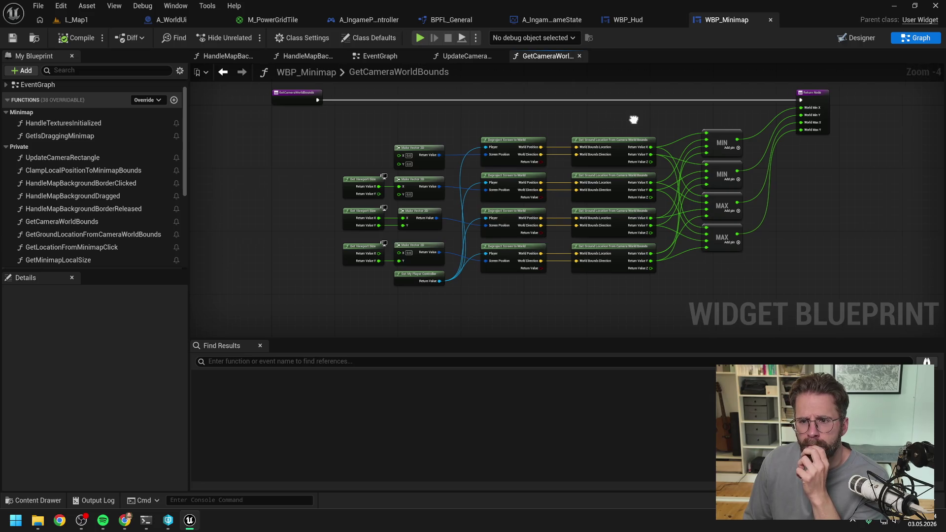
left_click_drag(613, 119, 584, 120)
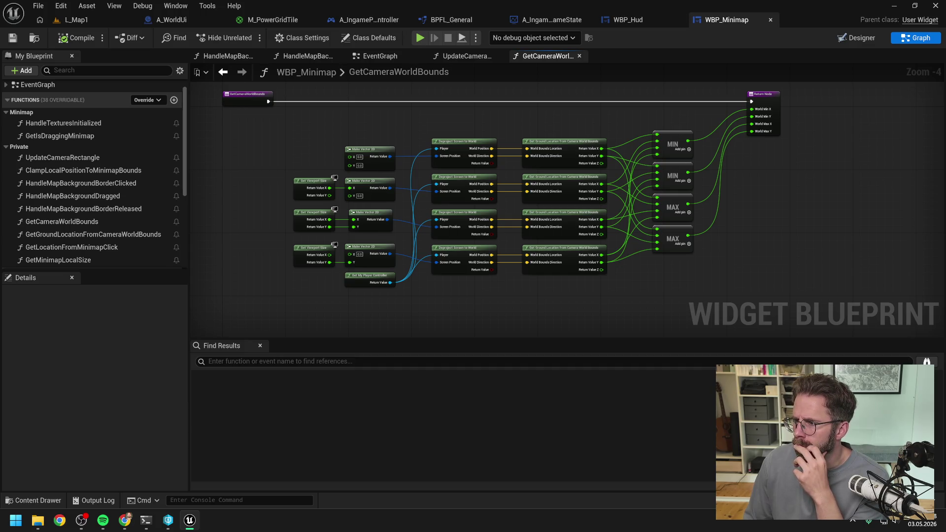
key("alt+Tab")
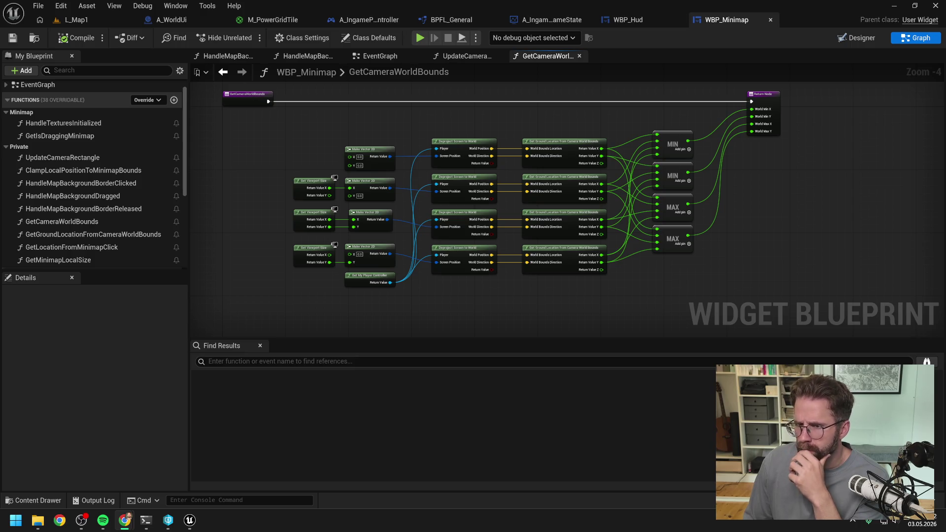
left_click(797, 228)
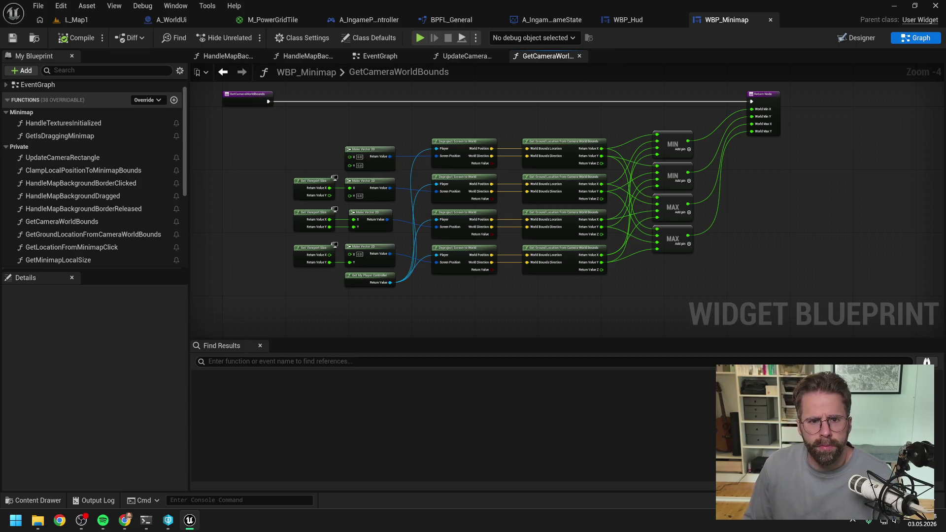
key("alt+Tab")
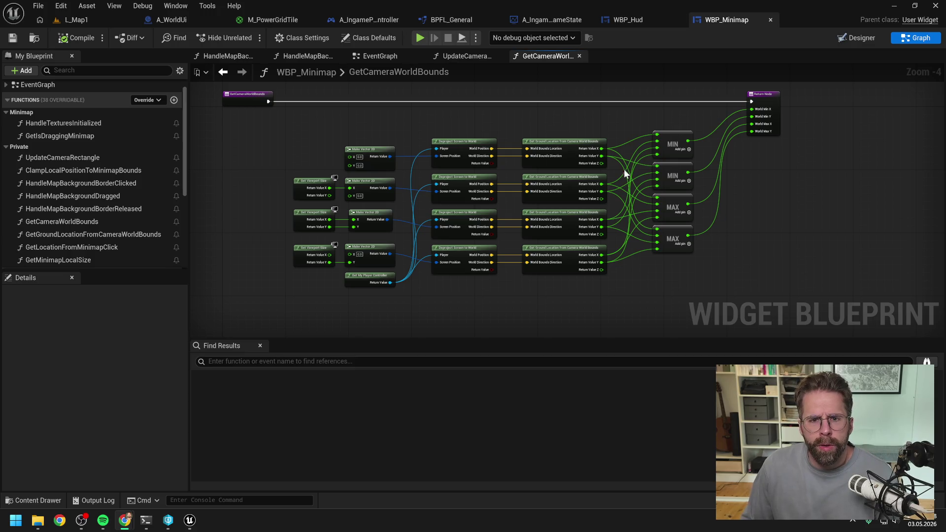
left_click(477, 56)
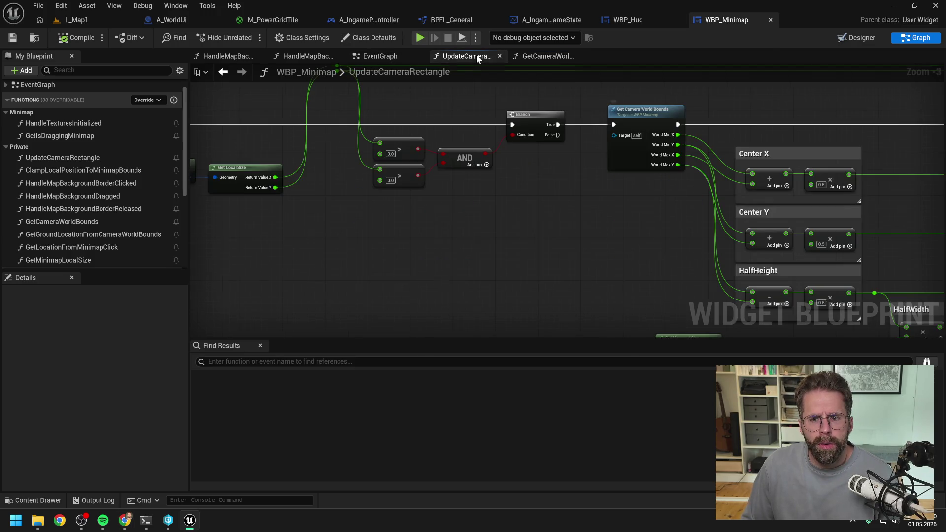
- Review UpdateCameraRectangle's width, height, padding and Make Color nodes, then return to L_Map1
scroll(669, 123, "down", 2)
mouse_move(670, 123)
left_mouse_down()
mouse_move(649, 144)
mouse_move(463, 148)
left_mouse_up()
left_click_drag(650, 148, 468, 158)
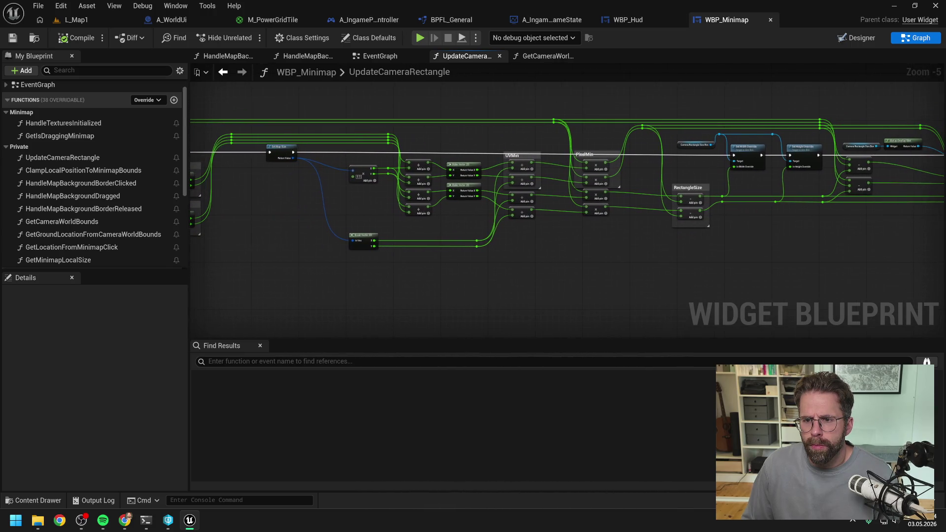
left_click_drag(793, 165, 608, 166)
scroll(689, 179, "up", 1)
left_click_drag(690, 179, 617, 194)
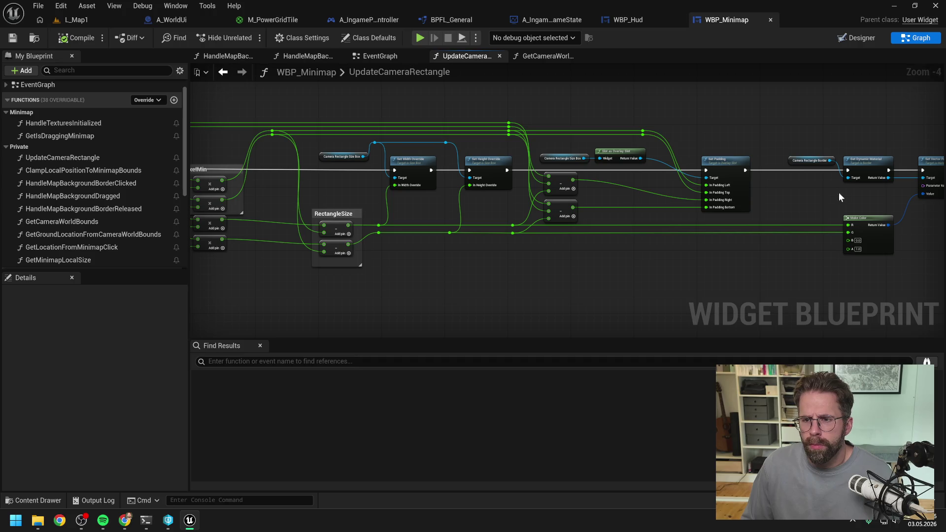
left_click_drag(838, 196, 732, 200)
key("alt+Tab")
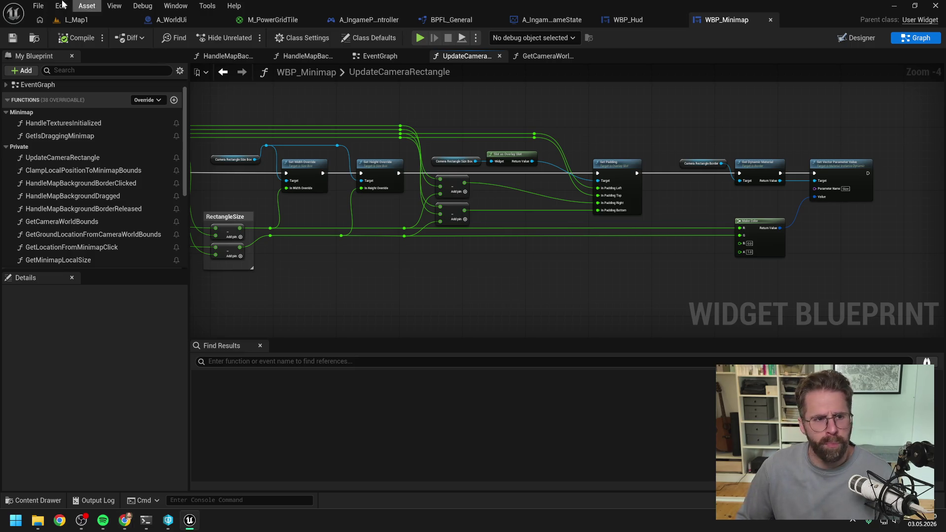
left_click(135, 23)
- Run a quick play-in-editor test of L_Map1 to see the current grid
left_click(247, 38)
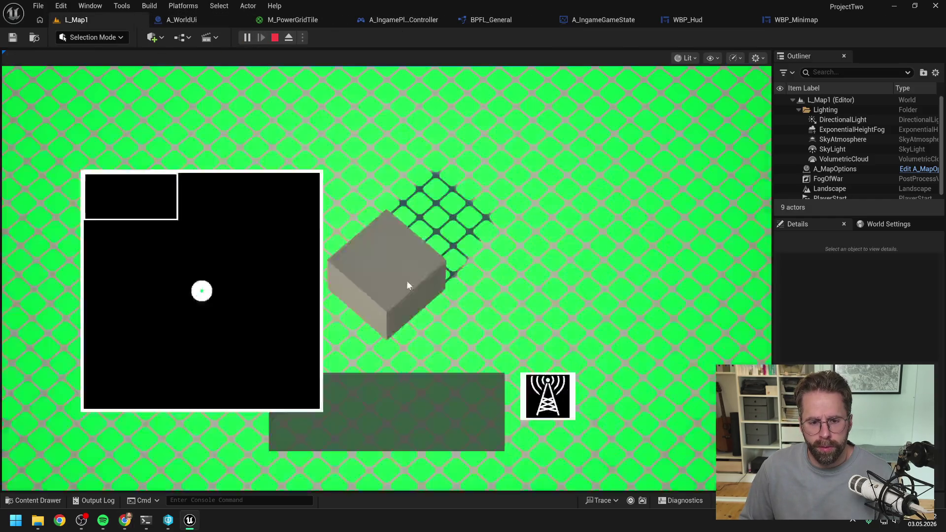
scroll(547, 310, "down", 3)
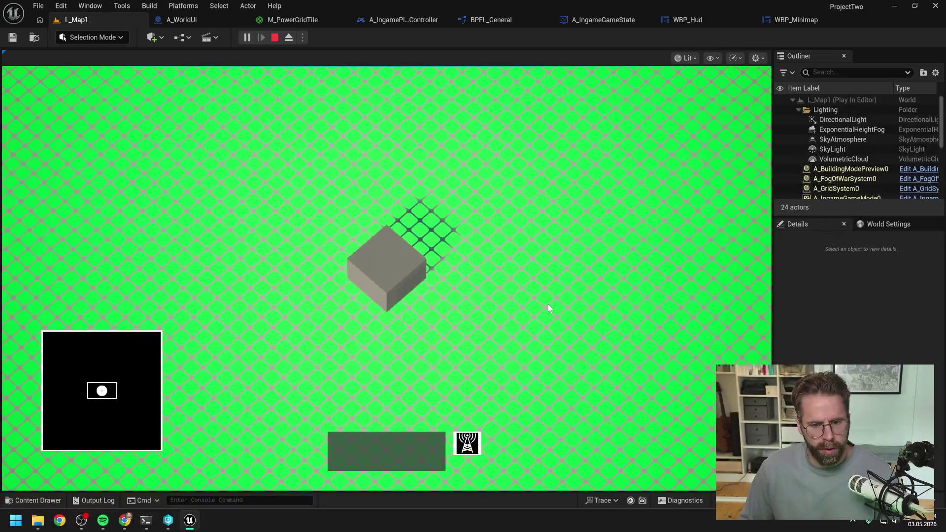
key("Escape")
- Set the M_PowerGridTile Multiply node's B to 0.2, apply, and check out the material
left_click(292, 20)
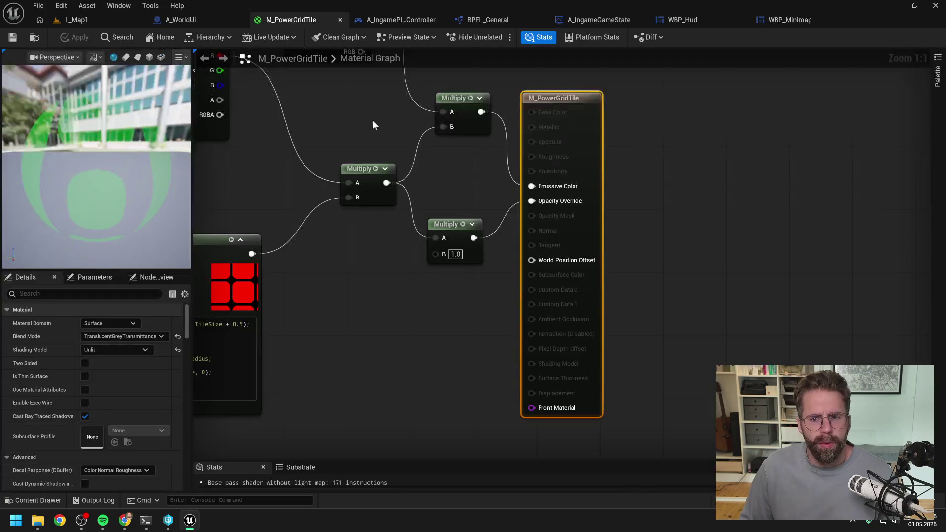
left_click(455, 254)
type("0.2")
key("Return")
left_click(459, 269)
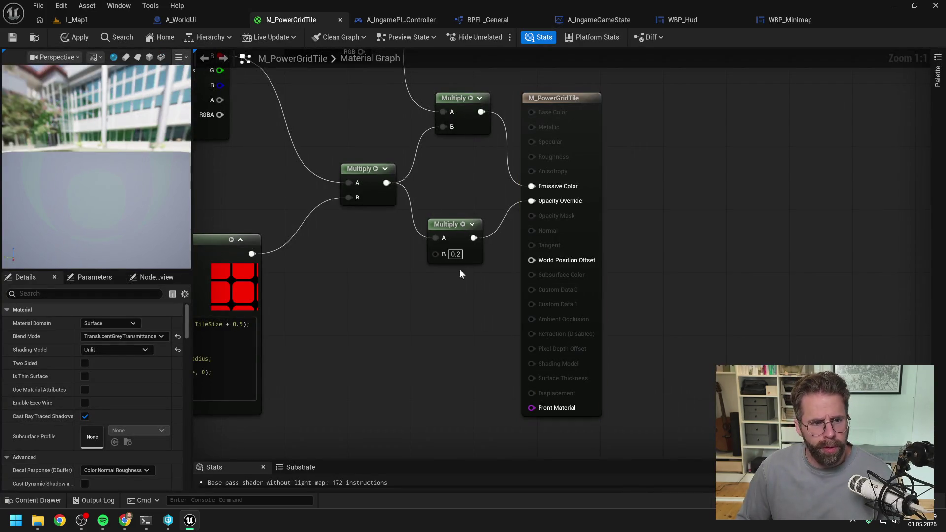
left_click(73, 34)
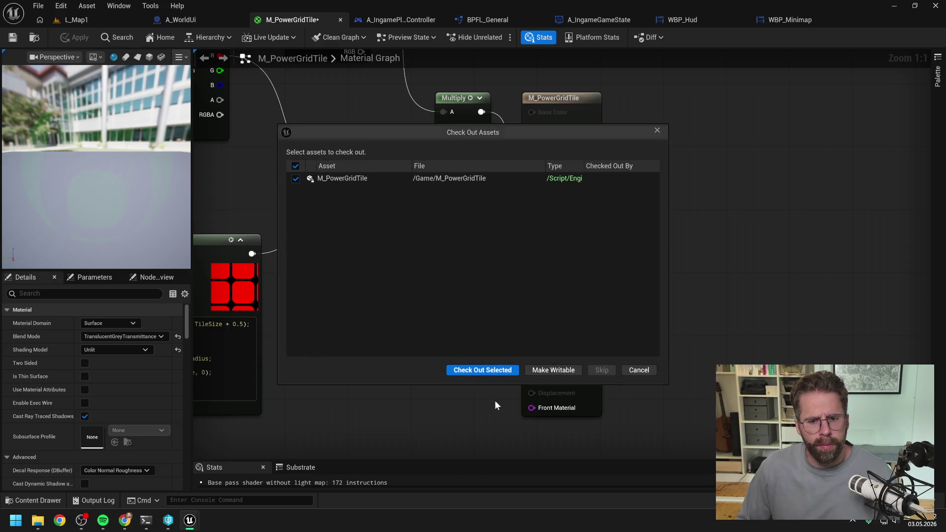
left_click(486, 370)
- Play-test L_Map1 again to confirm the fainter grid, then return to WBP_Minimap
left_click(76, 20)
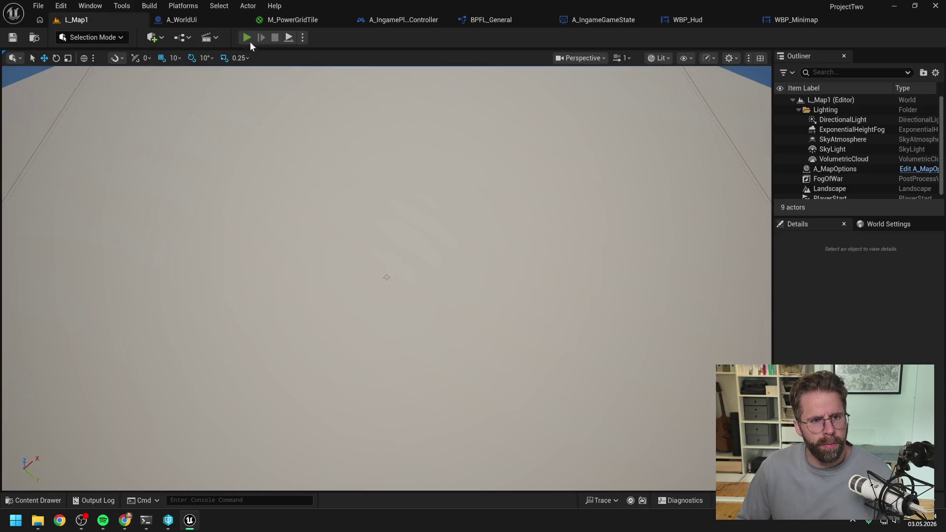
key("alt+p")
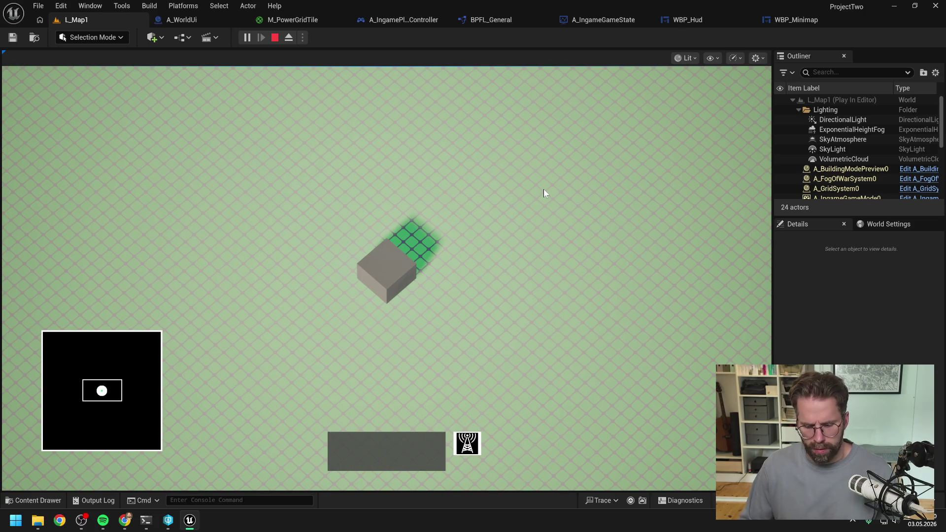
key("Escape")
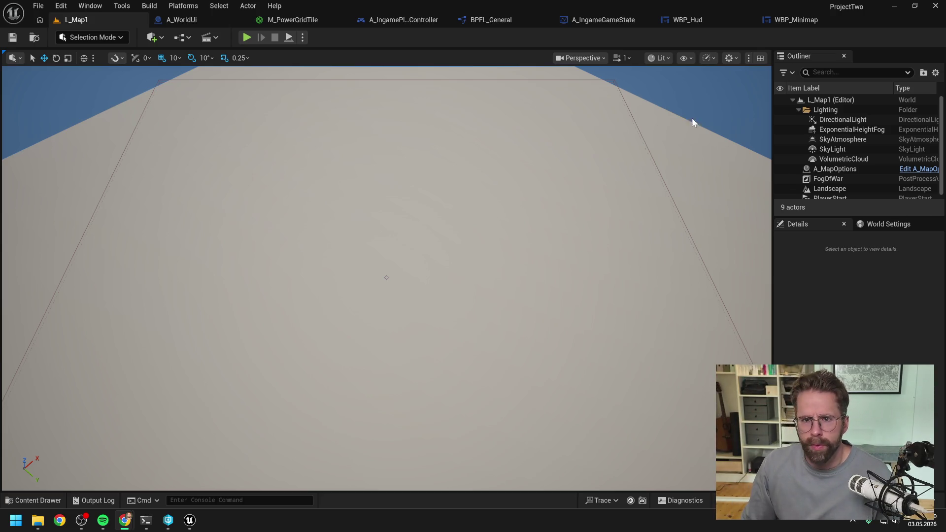
left_click(793, 19)
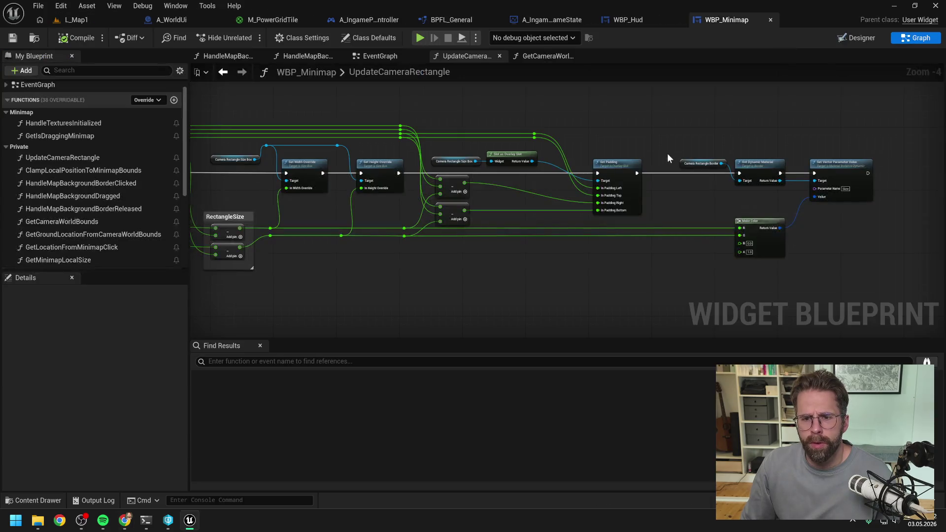
- Pan through UpdateCameraRectangle's entry, Get Camera World Bounds and Center X/Y/HalfHeight nodes
scroll(553, 133, "down", 1)
mouse_move(553, 133)
left_mouse_down()
mouse_move(777, 139)
mouse_move(754, 131)
left_mouse_up()
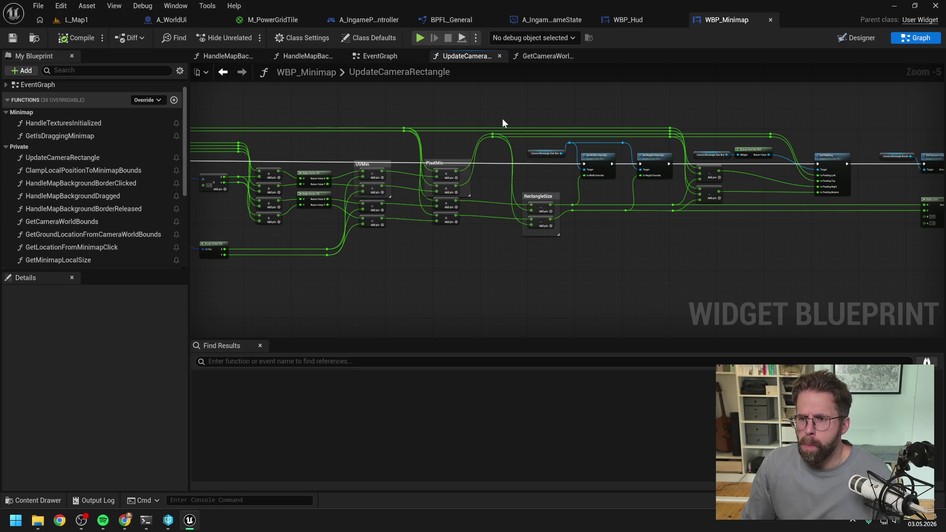
left_click_drag(718, 111, 620, 117)
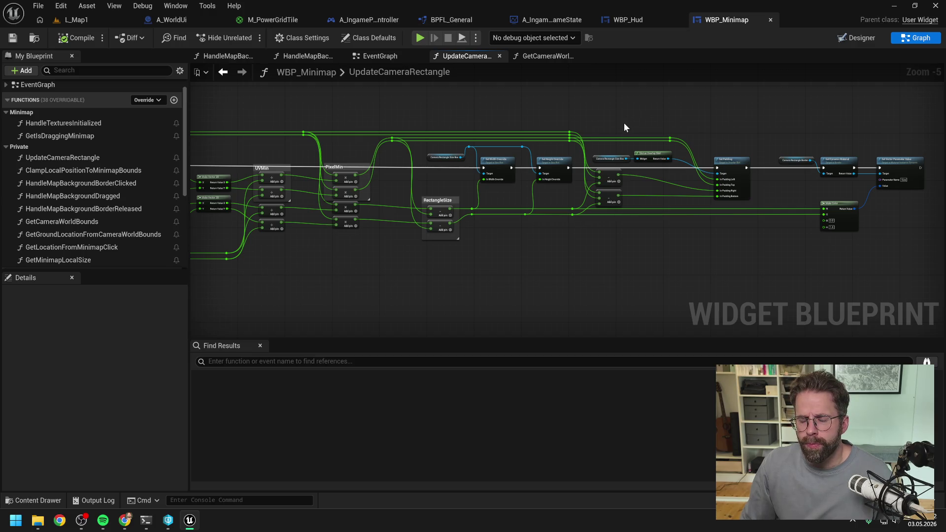
mouse_move(623, 122)
left_mouse_down()
mouse_move(728, 135)
mouse_move(716, 134)
mouse_move(819, 129)
mouse_move(773, 131)
left_mouse_up()
mouse_move(484, 193)
left_mouse_down()
mouse_move(576, 212)
mouse_move(518, 239)
mouse_move(628, 228)
left_mouse_up()
scroll(575, 212, "up", 2)
scroll(519, 232, "down", 1)
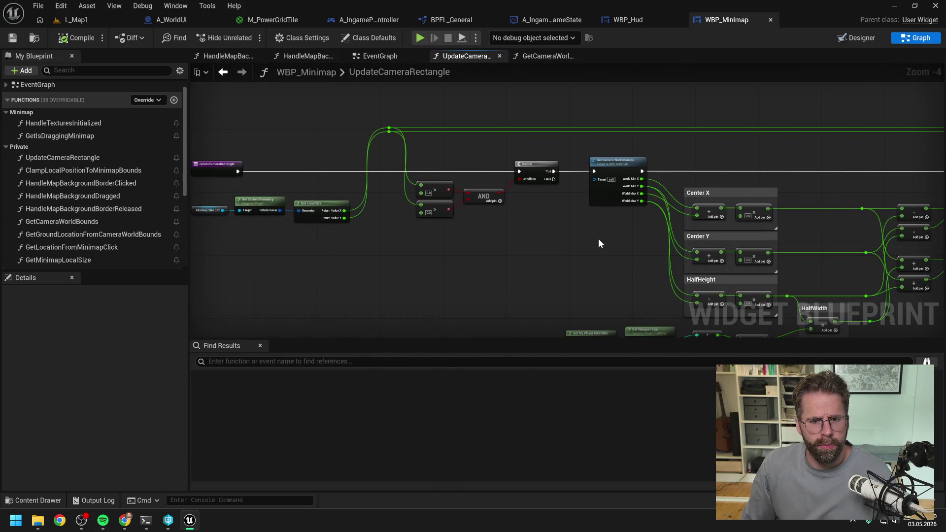
left_click_drag(598, 242, 699, 244)
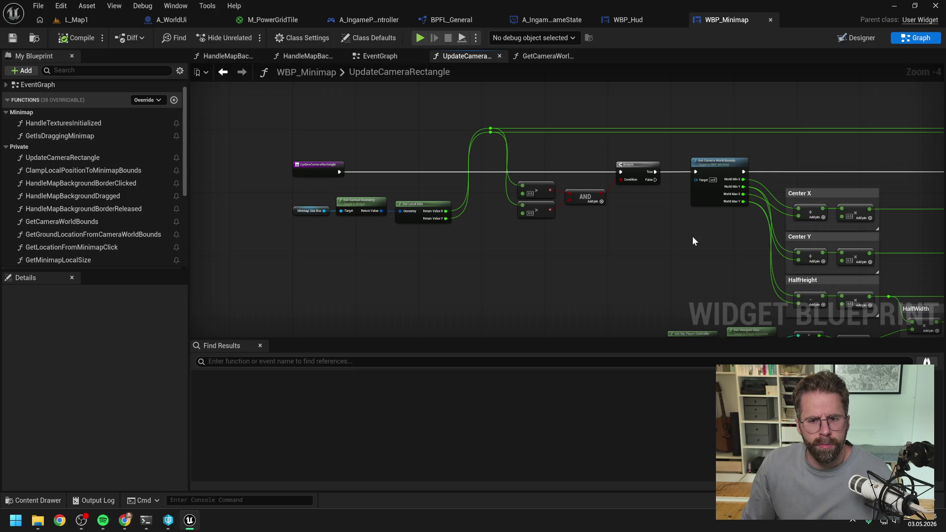
left_click_drag(693, 241, 495, 216)
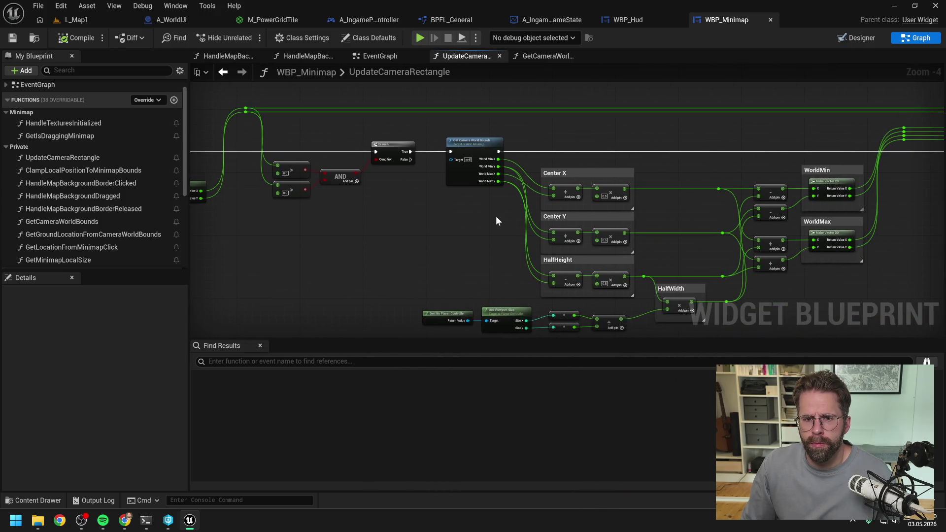
left_click_drag(703, 207, 637, 183)
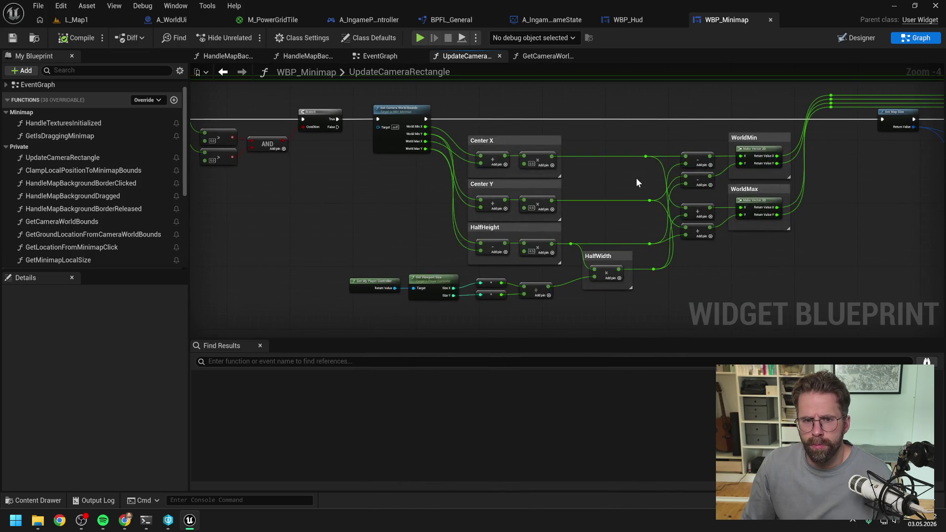
key("alt+Tab")
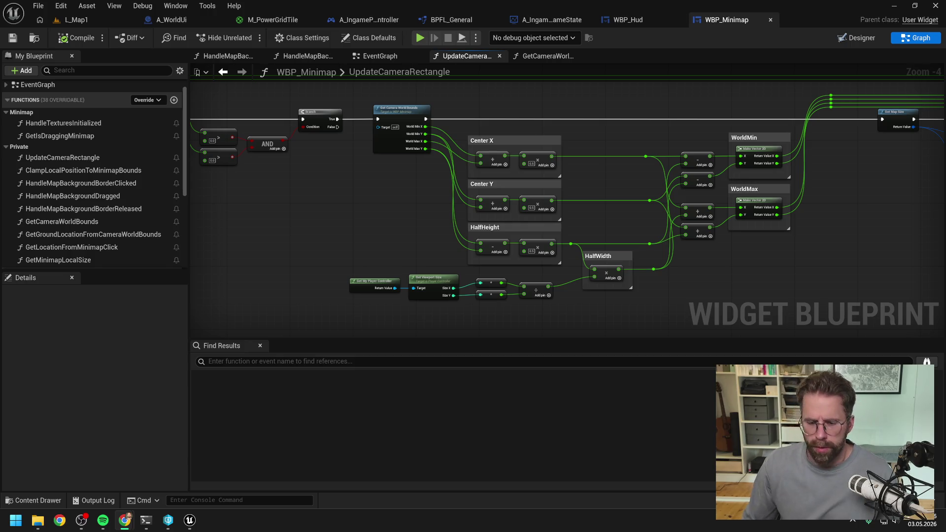
- Review the UVMin, PixelMin, RectangleSize, size override, padding and colour nodes
left_click_drag(824, 195, 463, 205)
mouse_move(656, 250)
left_mouse_down()
mouse_move(521, 242)
mouse_move(507, 263)
left_mouse_up()
left_click_drag(661, 252, 446, 246)
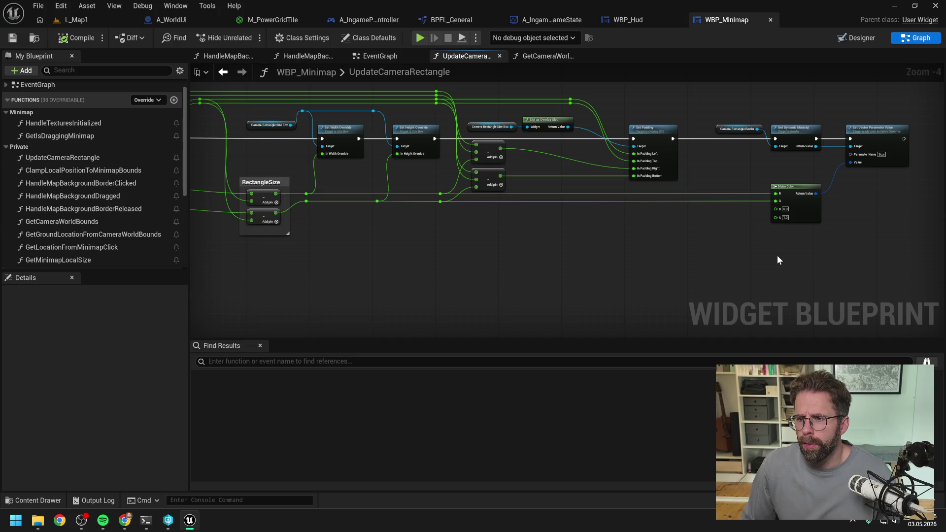
key("alt+Tab")
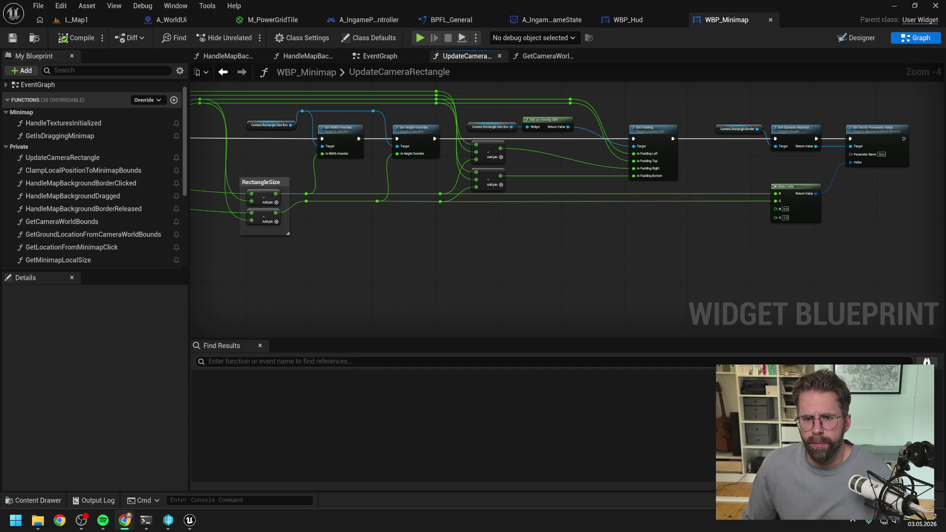
key("alt+Tab")
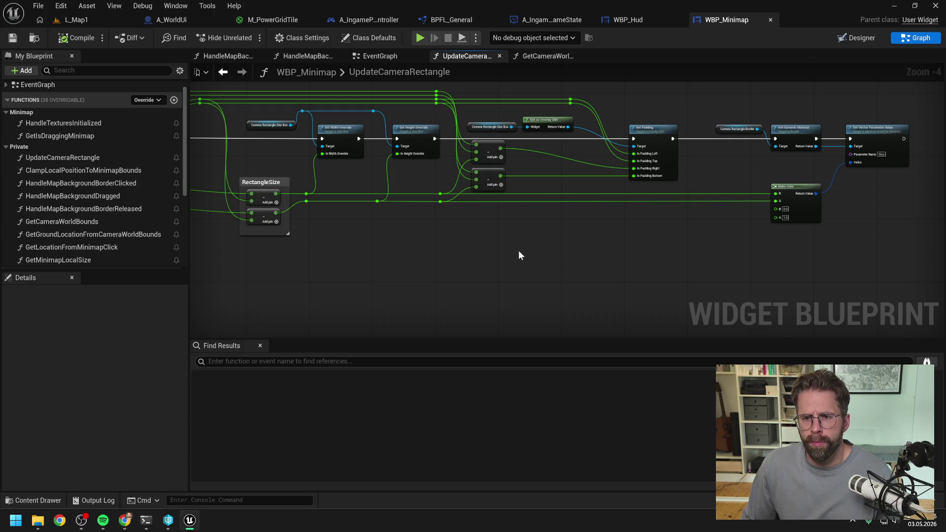
left_click_drag(518, 251, 587, 256)
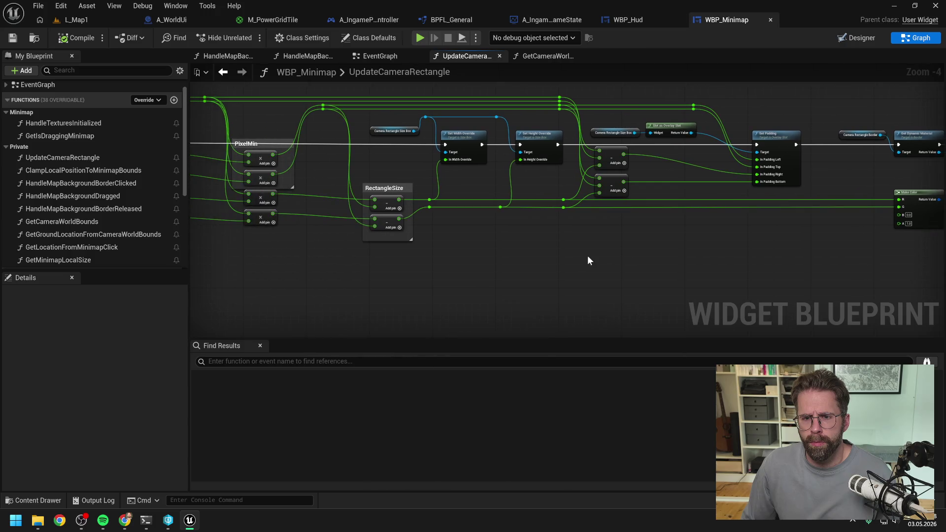
key("alt+Tab")
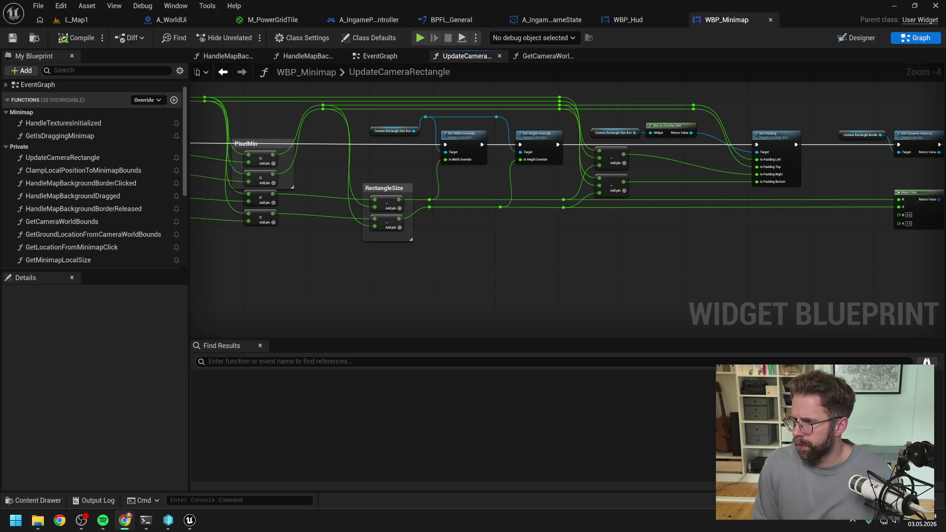
- Pan back over the WorldMin/WorldMax, Branch, AND and Get Local Size nodes and open GetCameraWorldBounds
left_click(627, 274)
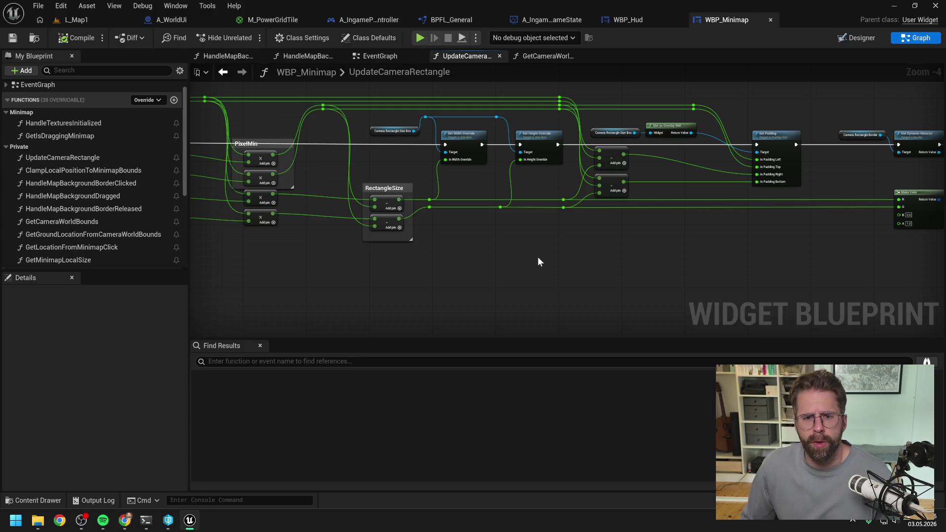
left_click_drag(522, 266, 736, 255)
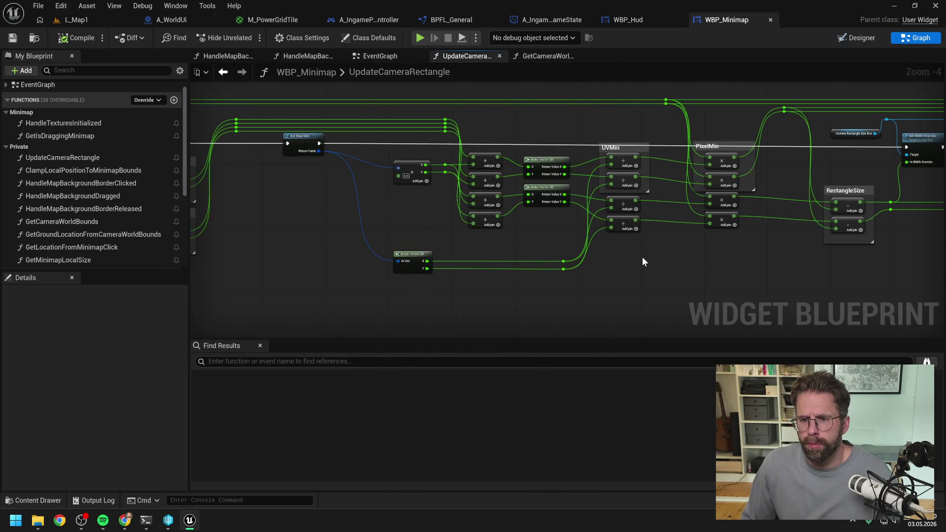
left_click_drag(571, 240, 808, 248)
left_click_drag(495, 237, 710, 225)
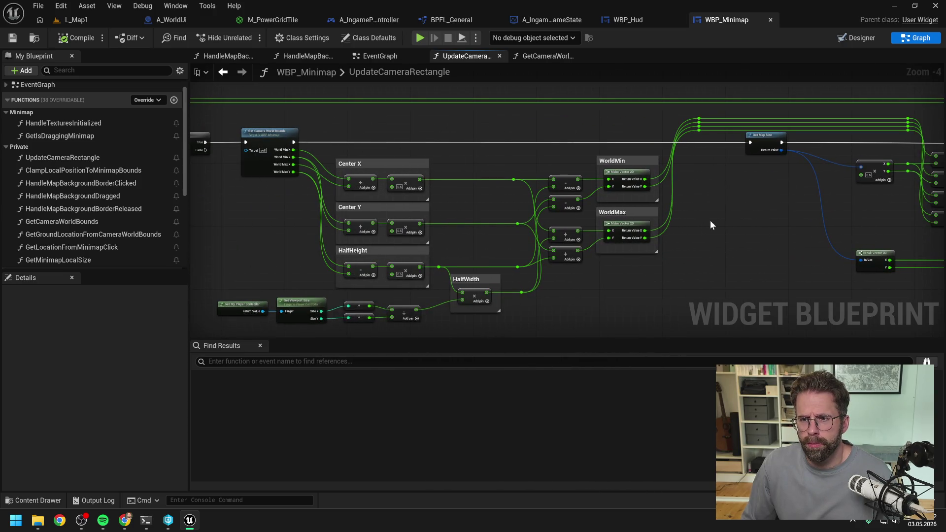
left_click_drag(495, 211, 710, 211)
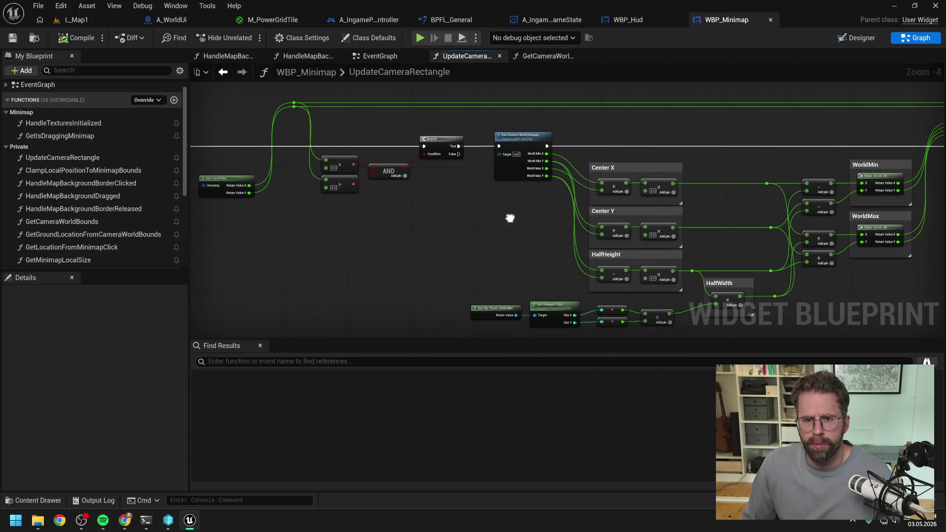
left_click_drag(519, 197, 434, 179)
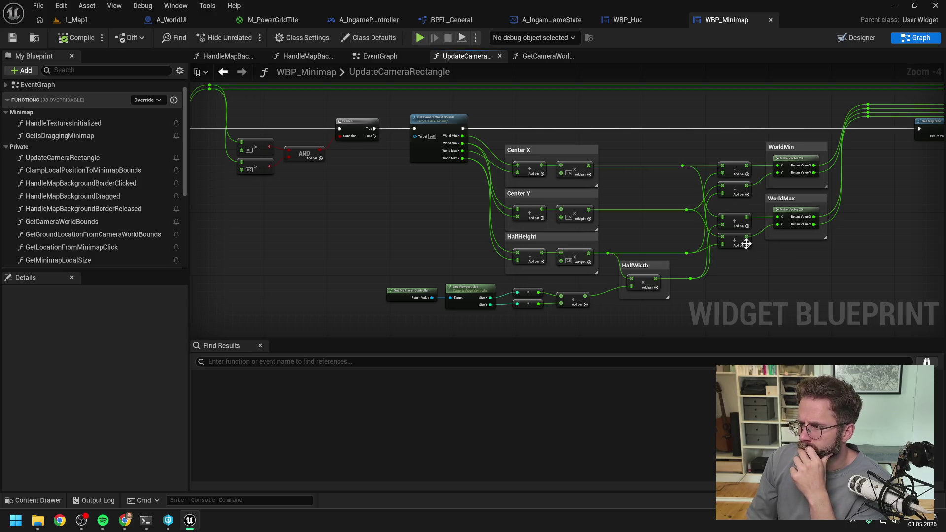
double_click(437, 129)
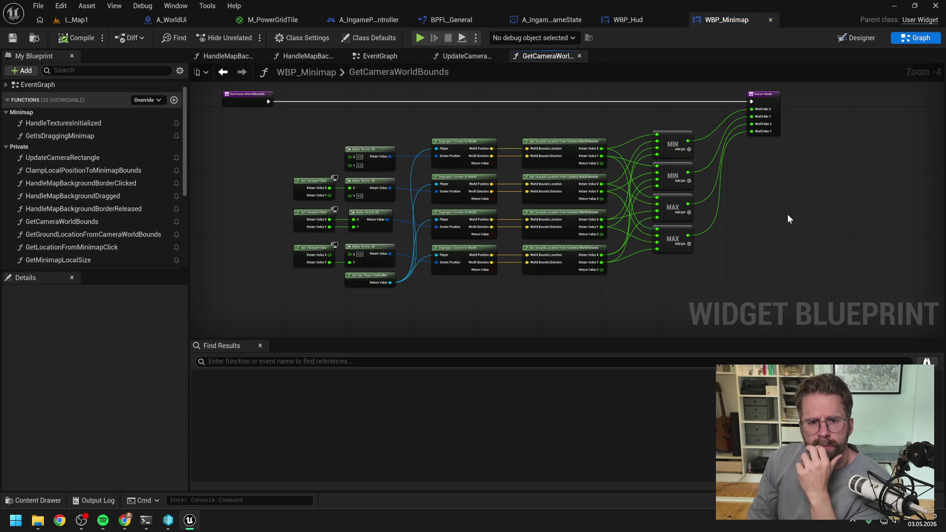
- Open GetGroundLocationFromCameraWorldBounds, then return to GetCameraWorldBounds and frame its entry and return nodes
left_click_drag(787, 216, 804, 199)
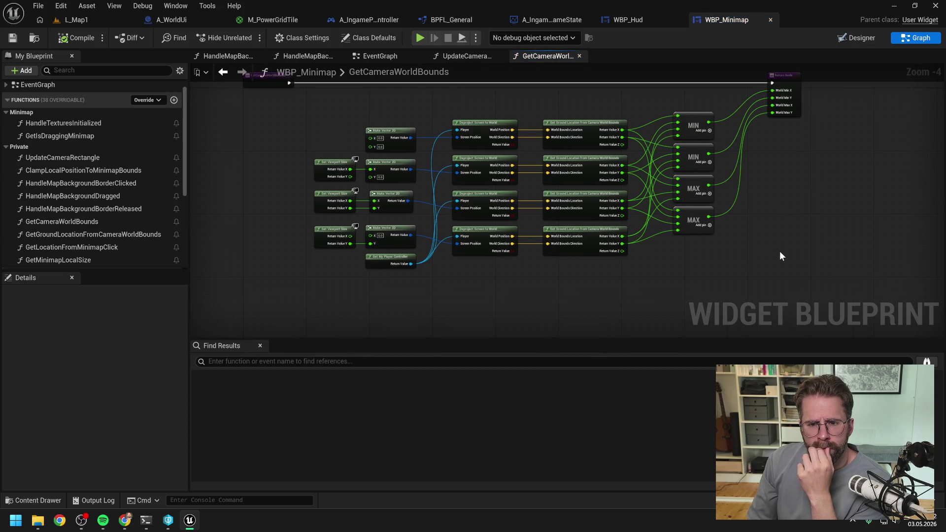
double_click(586, 158)
scroll(643, 186, "down", 1)
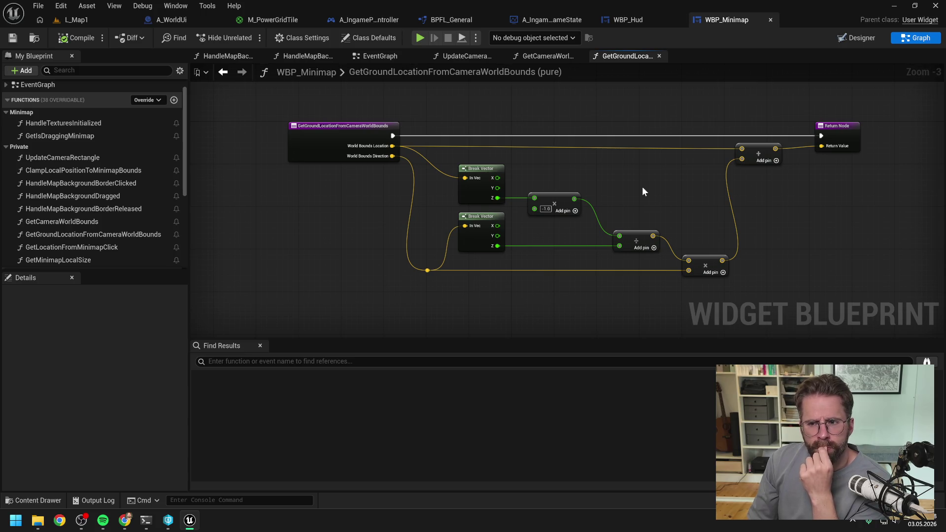
left_click(557, 56)
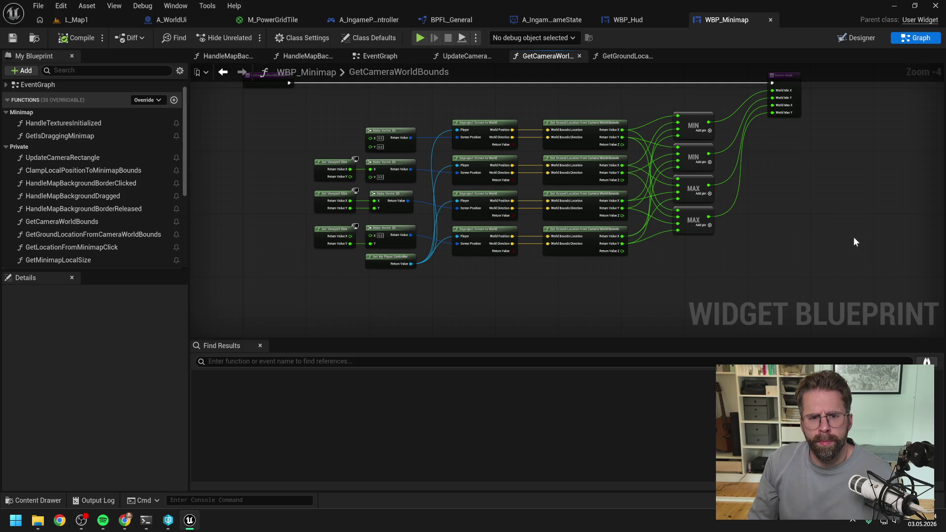
key("Home")
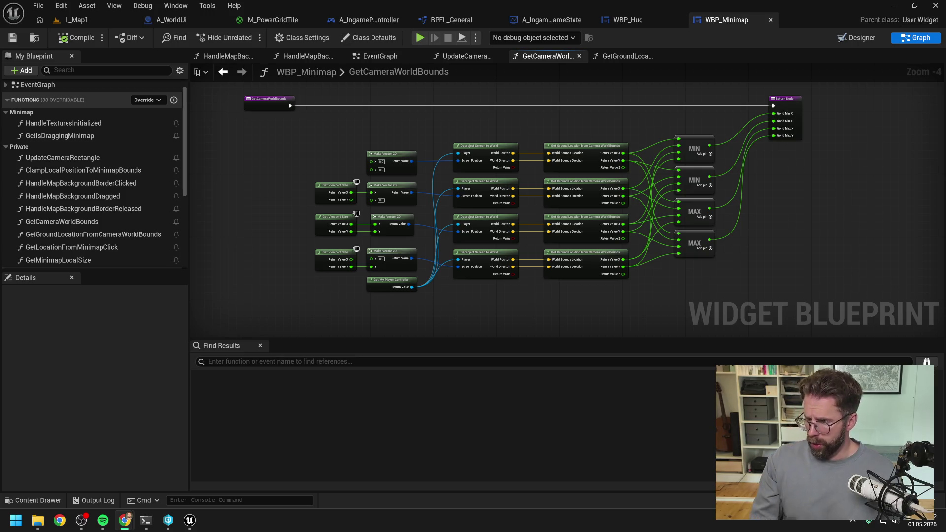
left_click(817, 194)
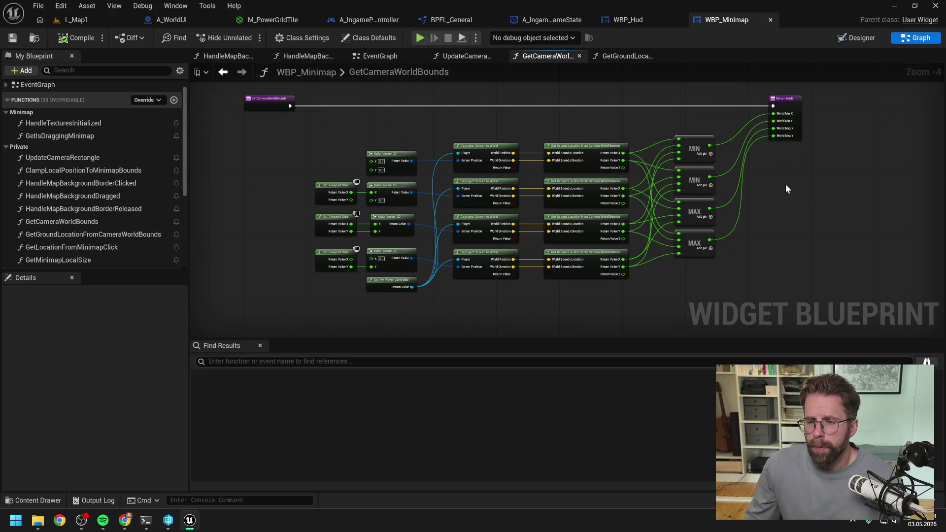
key("alt+Tab")
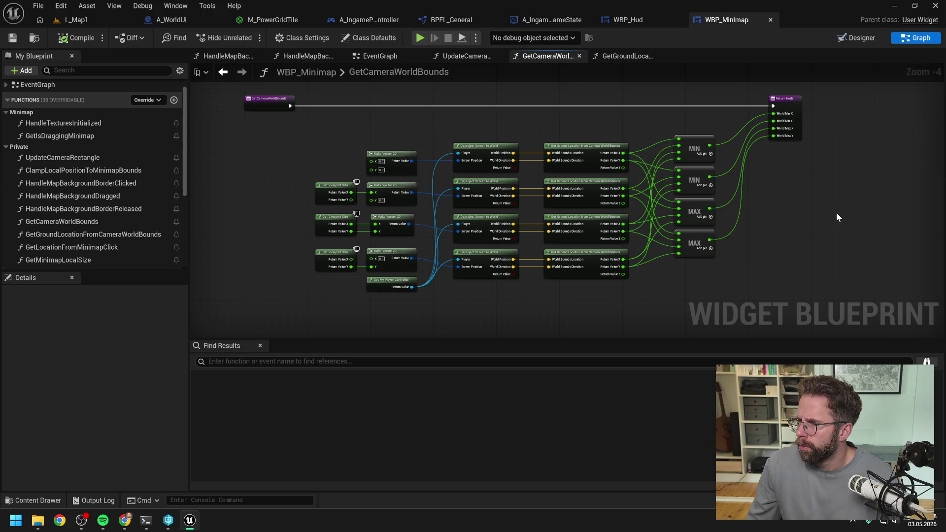
left_click_drag(838, 219, 826, 210)
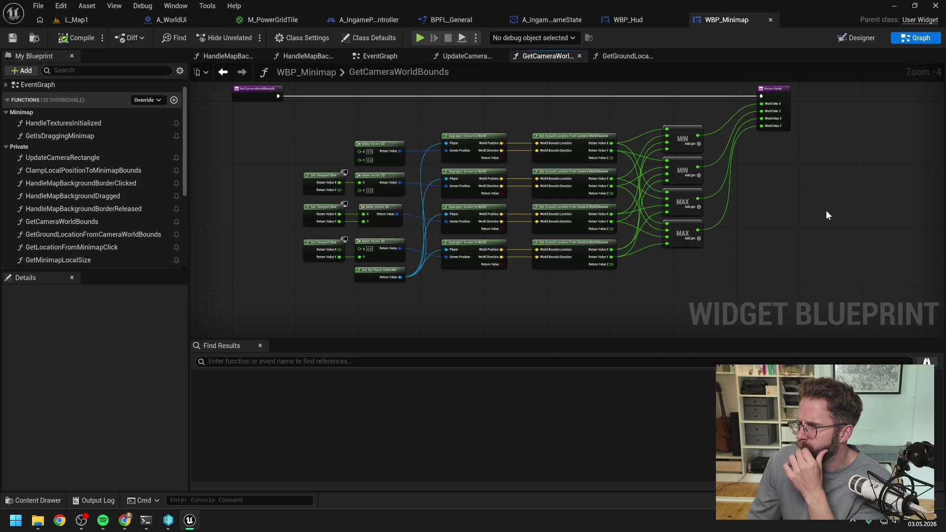
- In GetGroundLocationFromCameraWorldBounds, add a Rotate Vector node fed by the summed ground location
double_click(578, 136)
left_click_drag(800, 204, 713, 210)
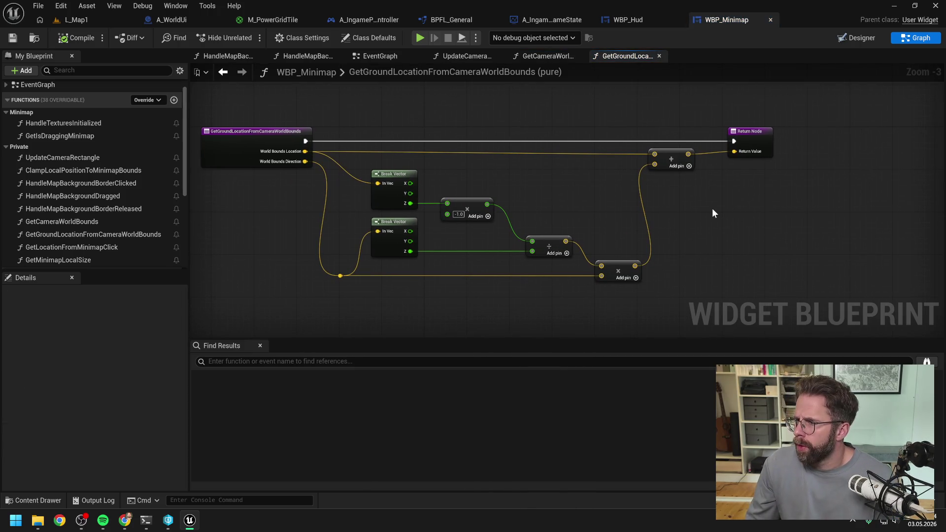
left_click_drag(712, 212, 692, 216)
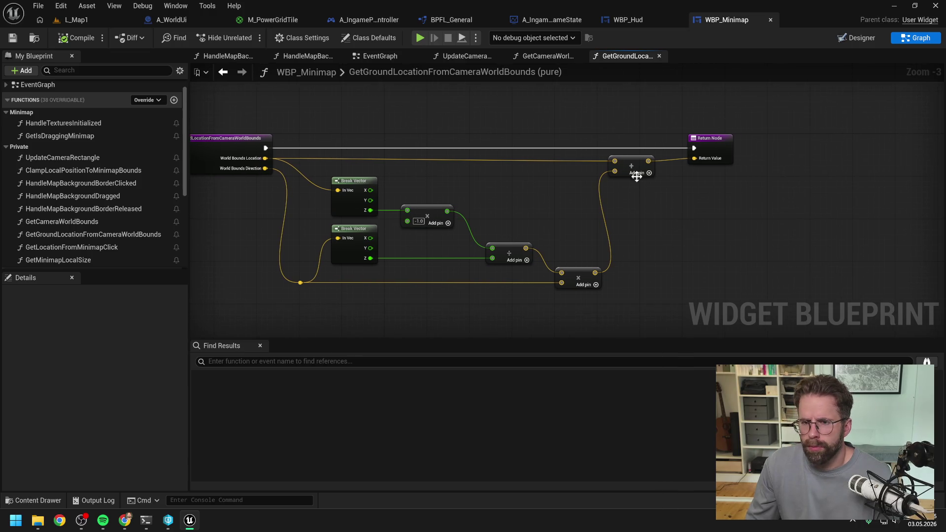
left_click_drag(648, 161, 680, 198)
type("r")
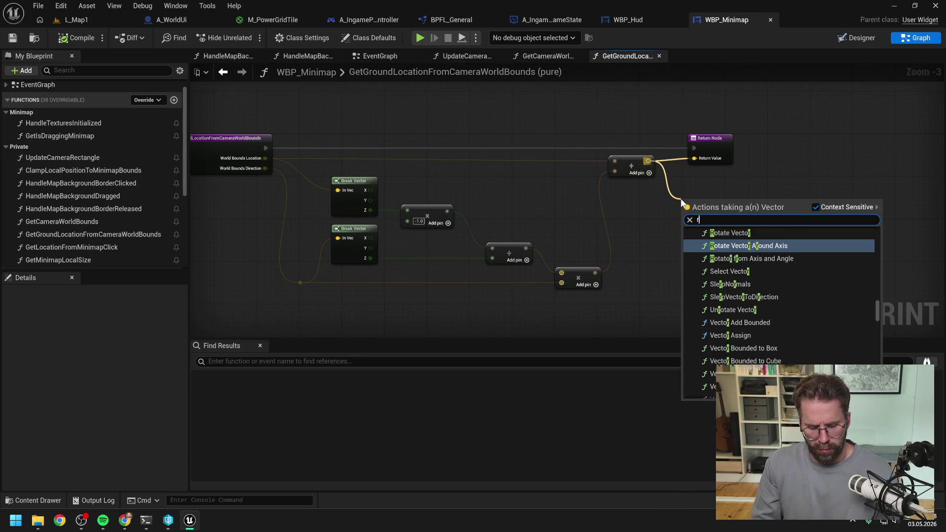
type("otate ve")
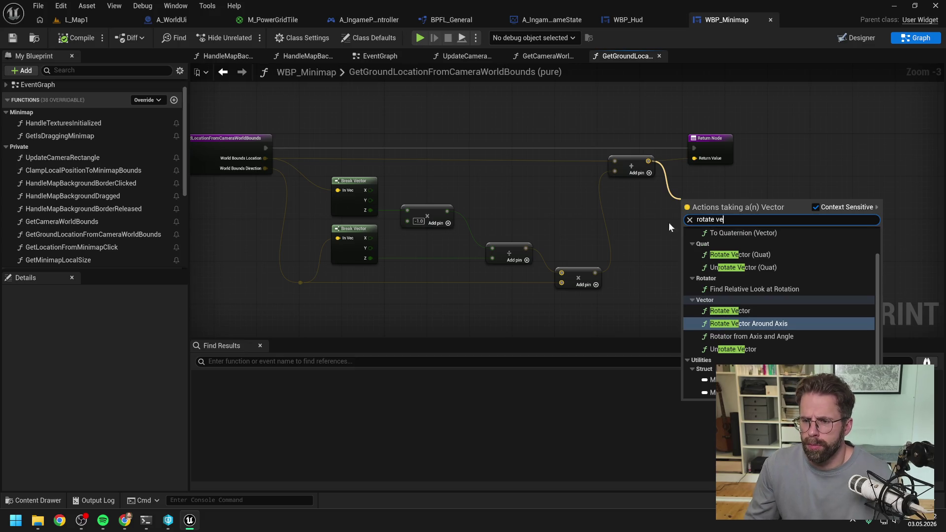
left_click(723, 310)
left_click(698, 257)
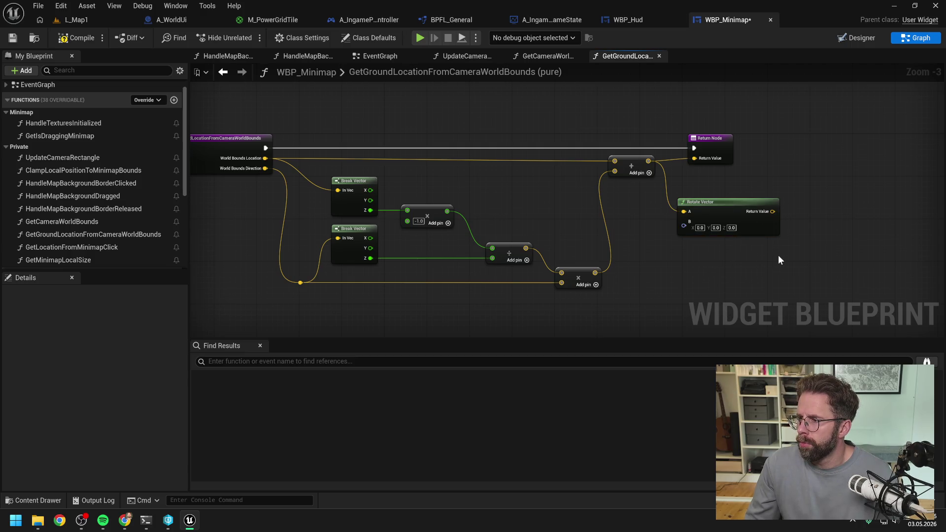
left_click_drag(778, 255, 719, 276)
- Set the Rotate Vector Z to -45 and wire its result to the Return Node
left_click(676, 249)
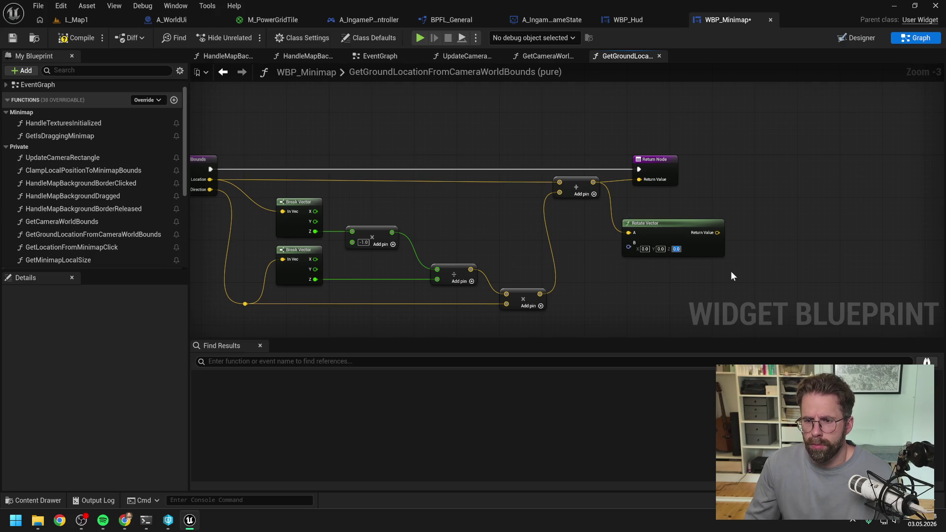
type("-45")
key("Return")
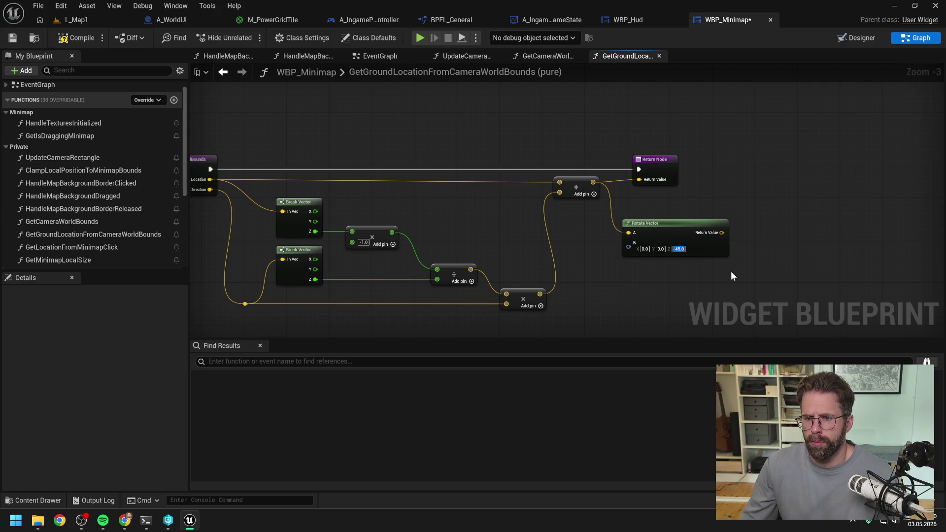
left_click_drag(719, 232, 640, 179)
left_click_drag(645, 170, 761, 170)
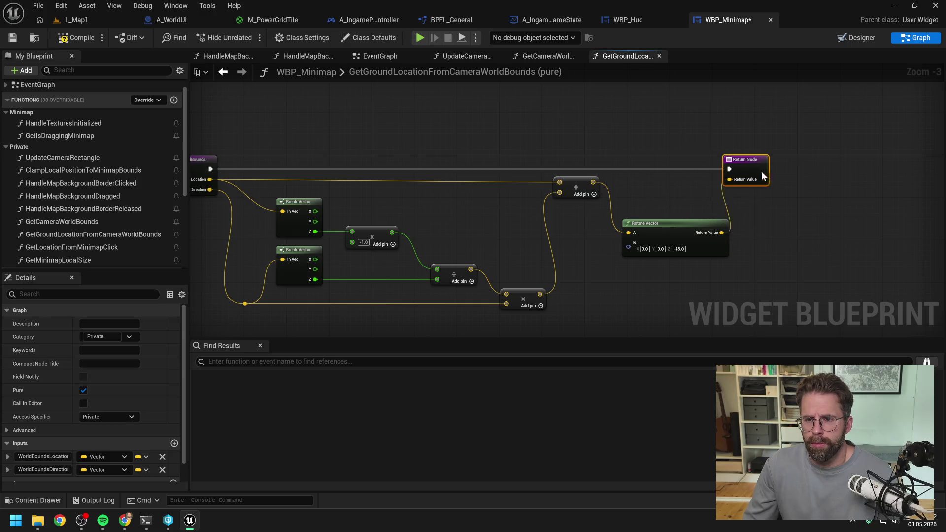
left_click_drag(693, 227, 693, 190)
left_click(656, 270)
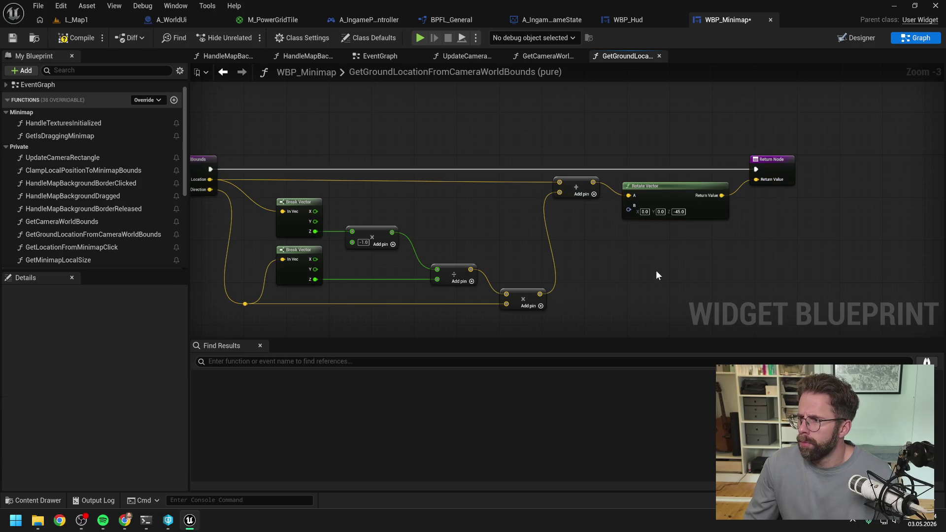
- Compile and check out WBP_Minimap, then play-test the L_Map1 level
left_click(98, 38)
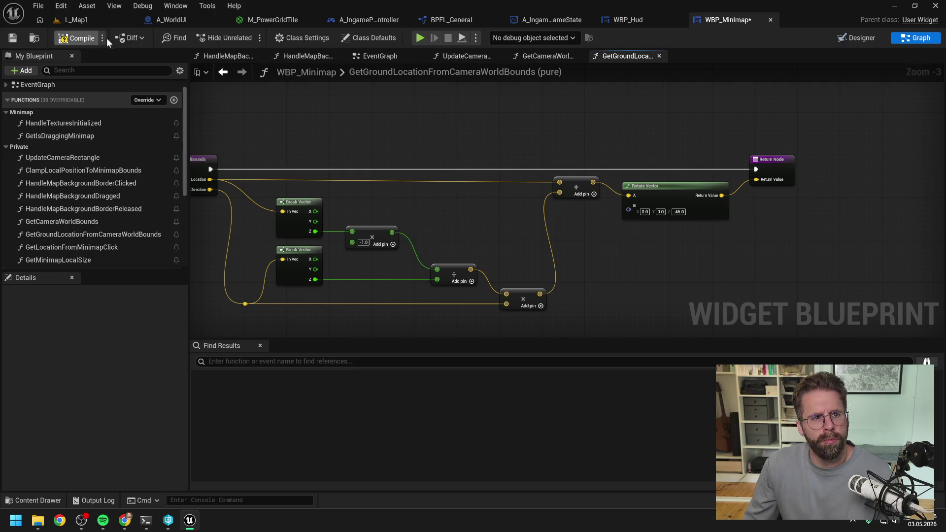
left_click(481, 369)
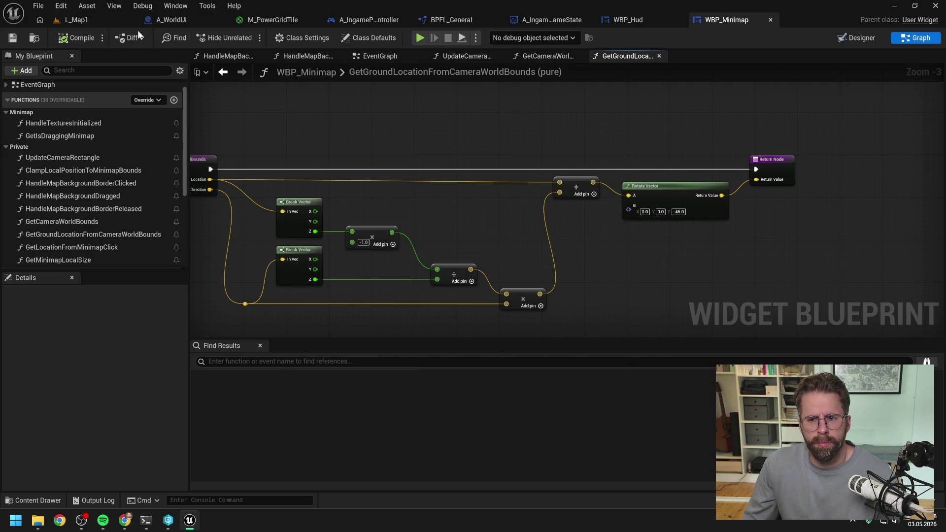
left_click(99, 18)
left_click(244, 37)
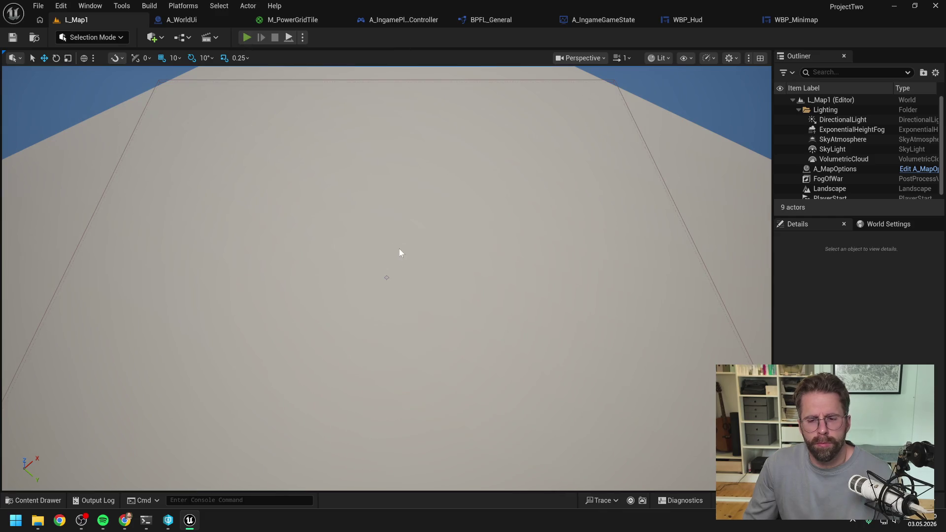
- Pan the game camera around the map and push it past the right edge to test clamping
key("d")
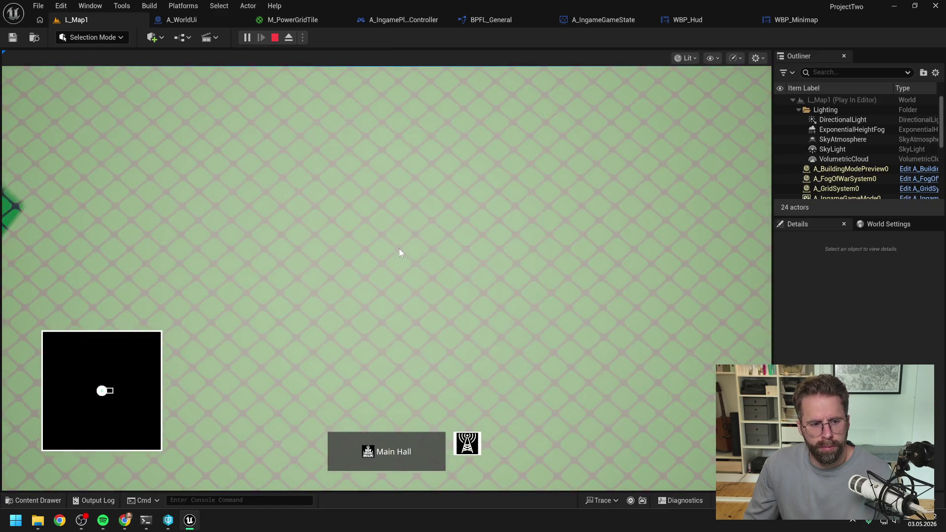
key("a")
key("w")
key("s")
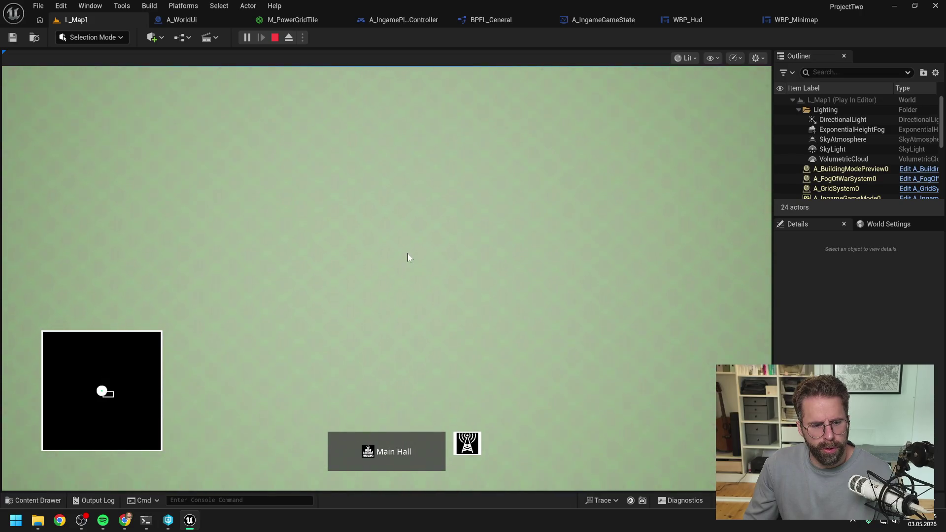
scroll(408, 257, "down", 5)
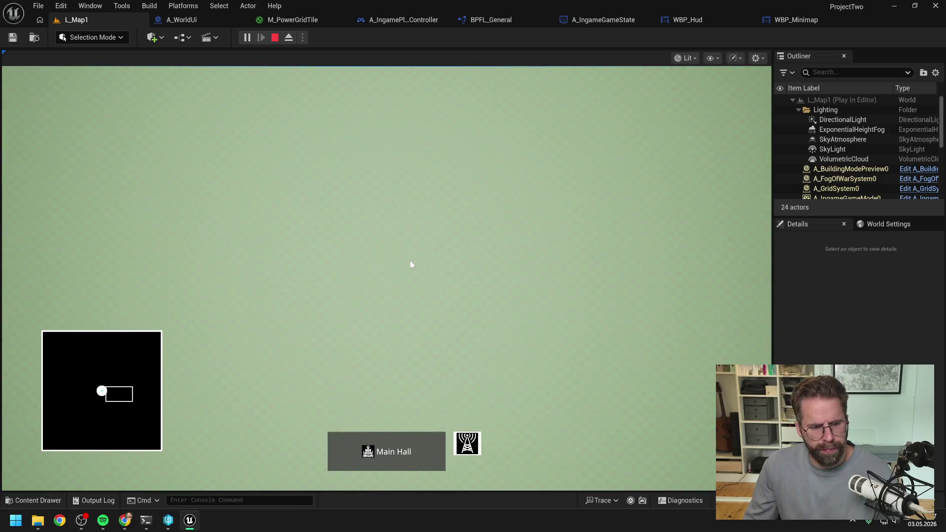
key("d")
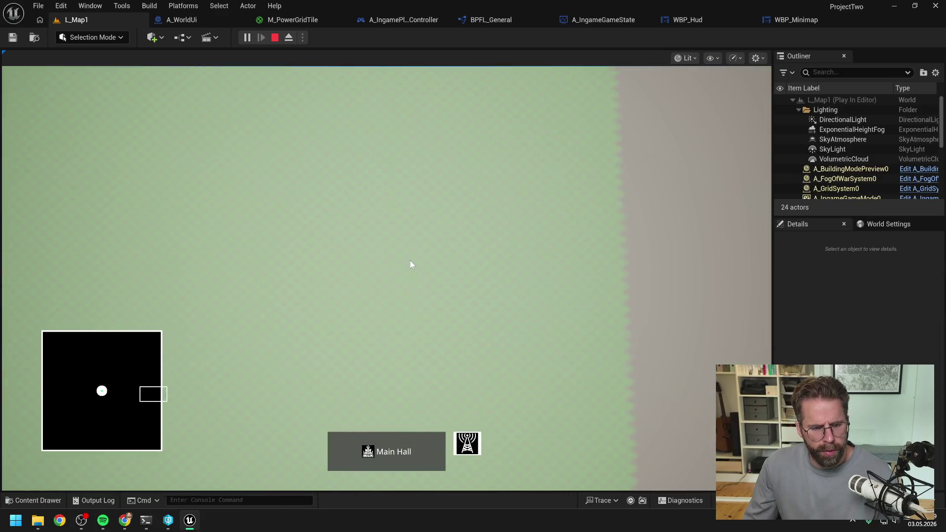
key("d")
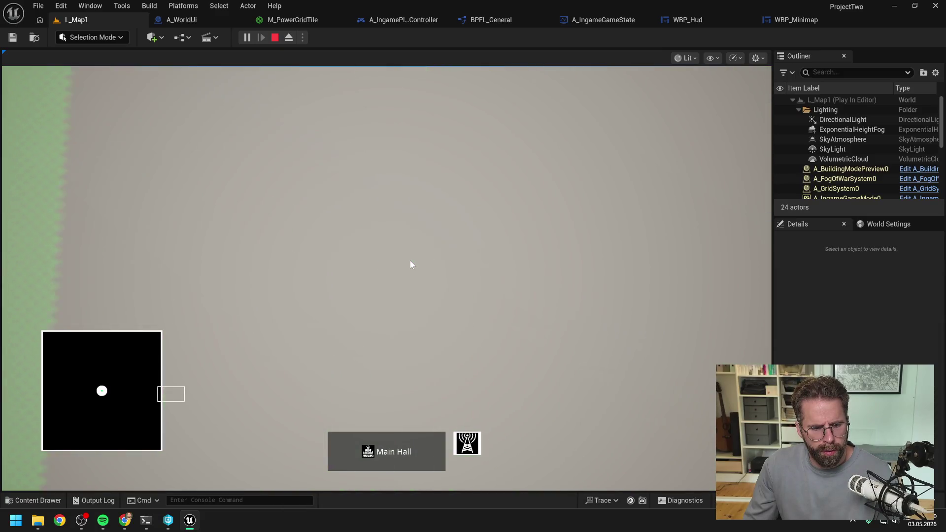
key("a")
key("w")
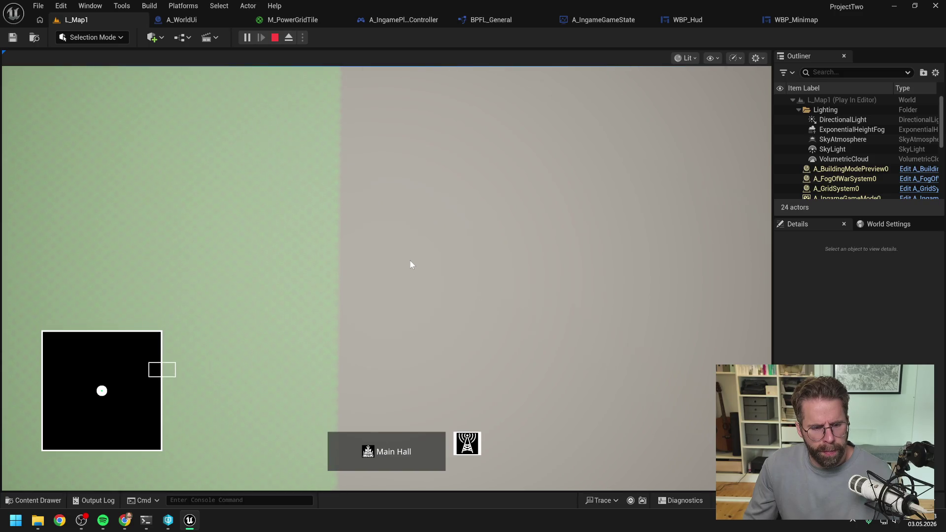
key("a")
key("d")
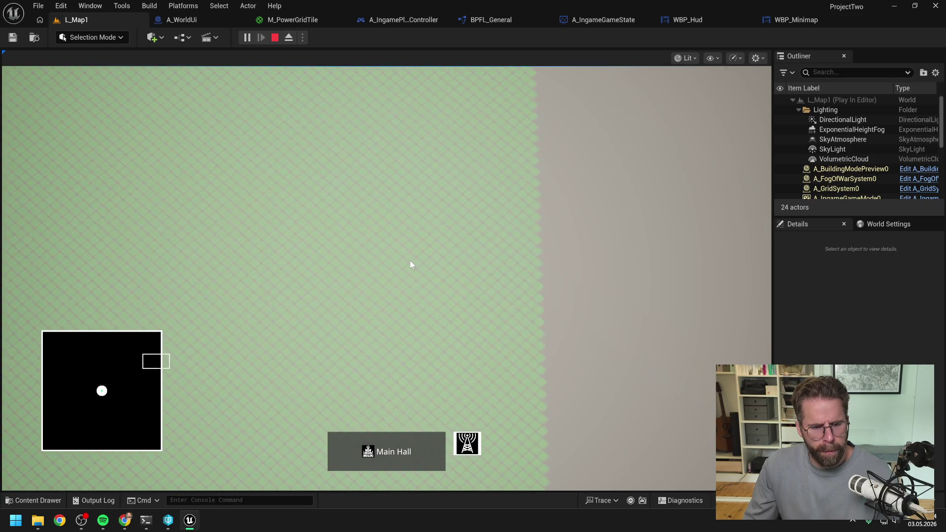
key("w")
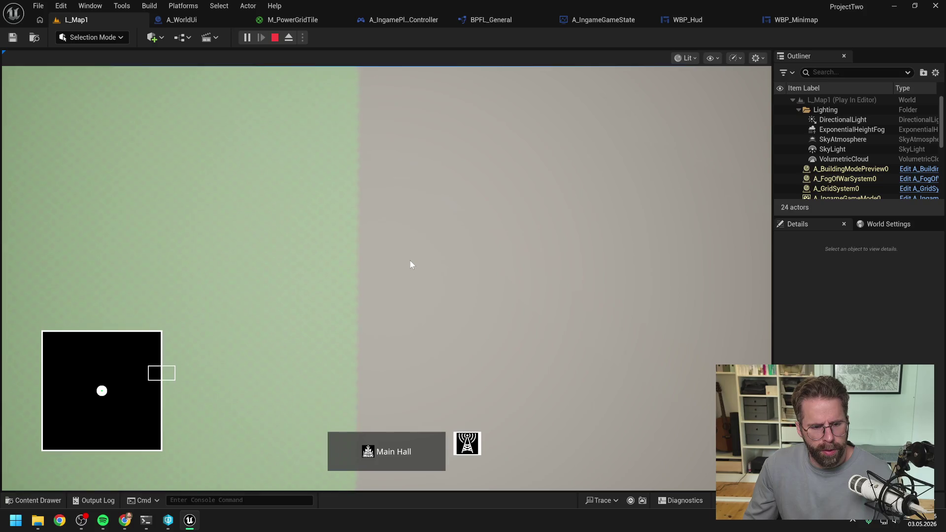
key("a")
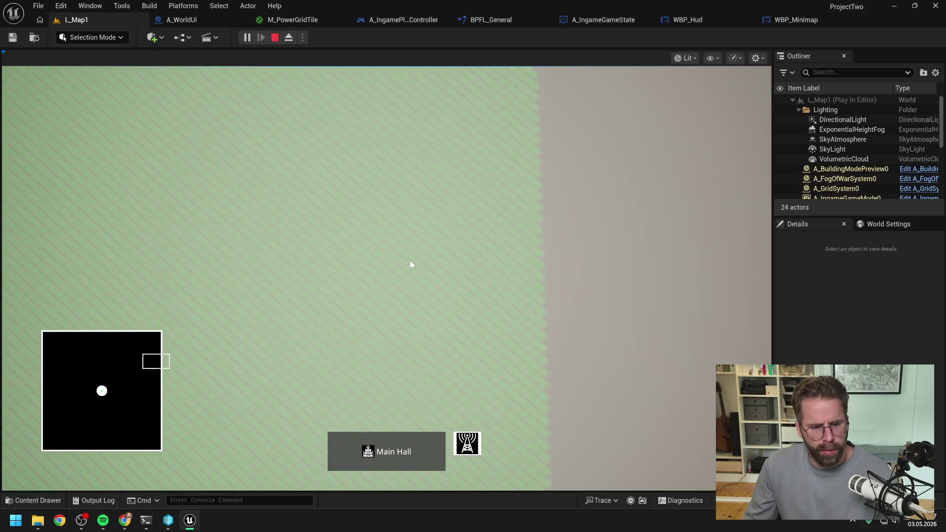
key("a")
key("w")
key("d")
key("s")
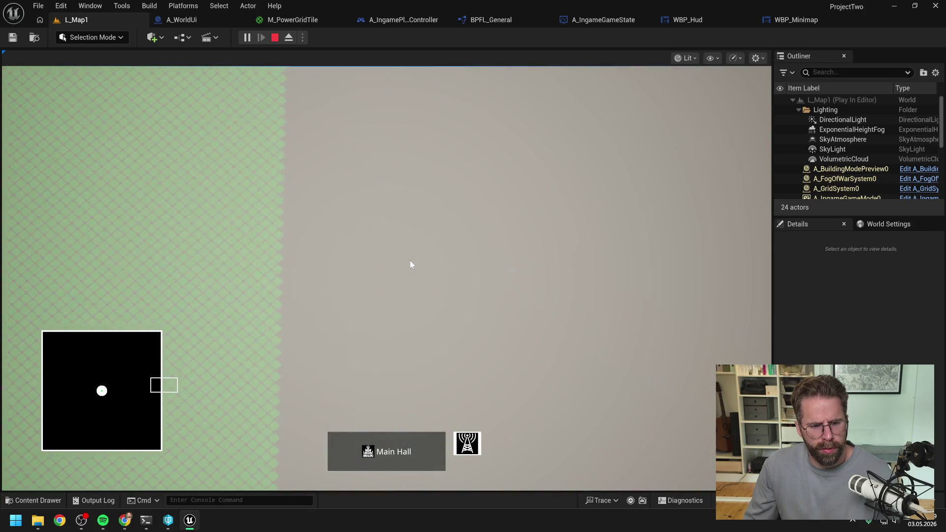
key("w")
key("a")
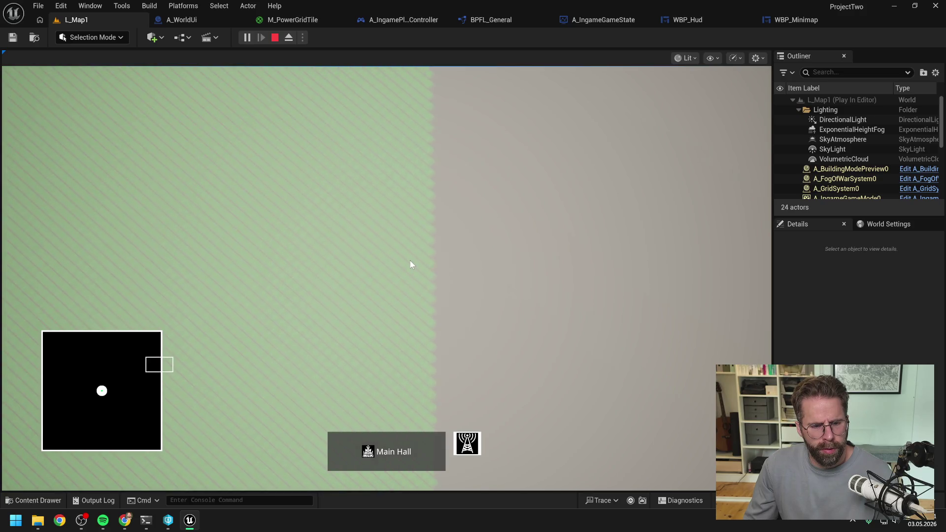
key("a")
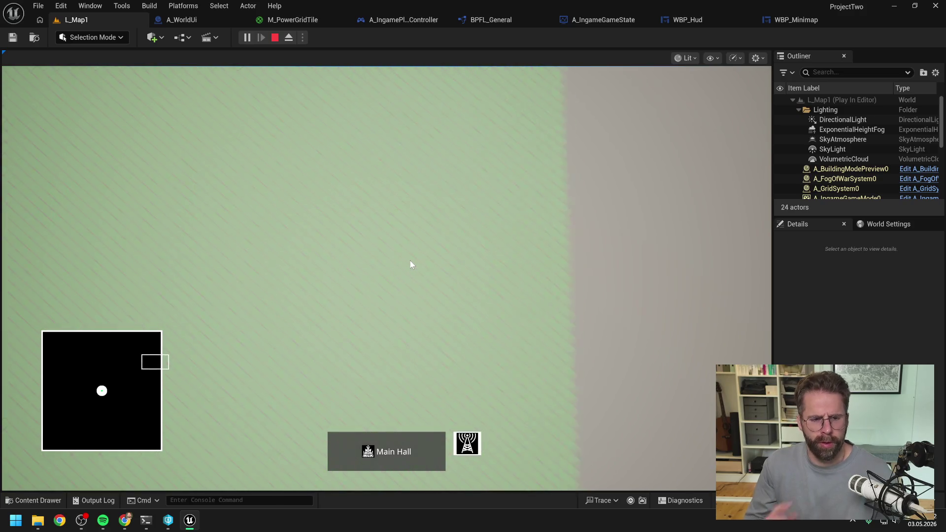
key("d")
key("s")
key("s")
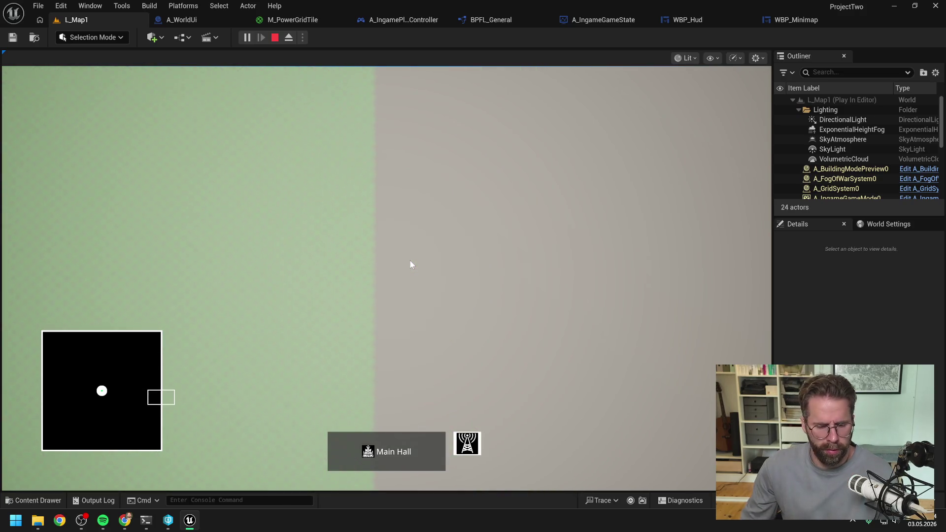
key("a")
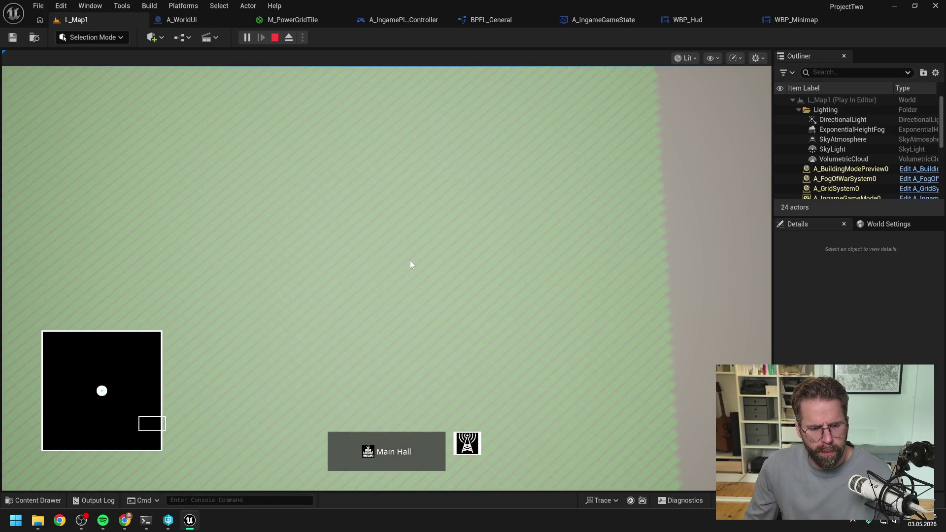
key("d")
key("d")
key("a")
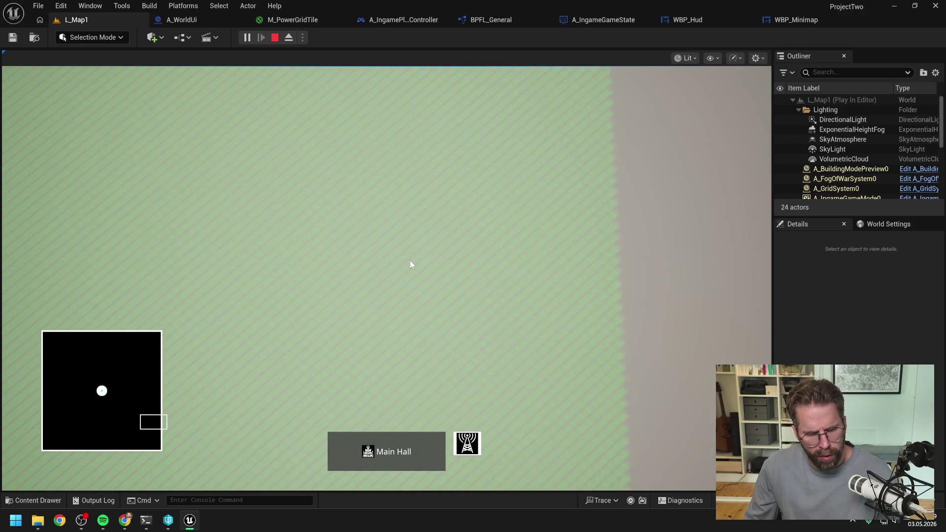
- Push the camera down-left past the bottom map edge to check it stays clamped
key("a")
key("s")
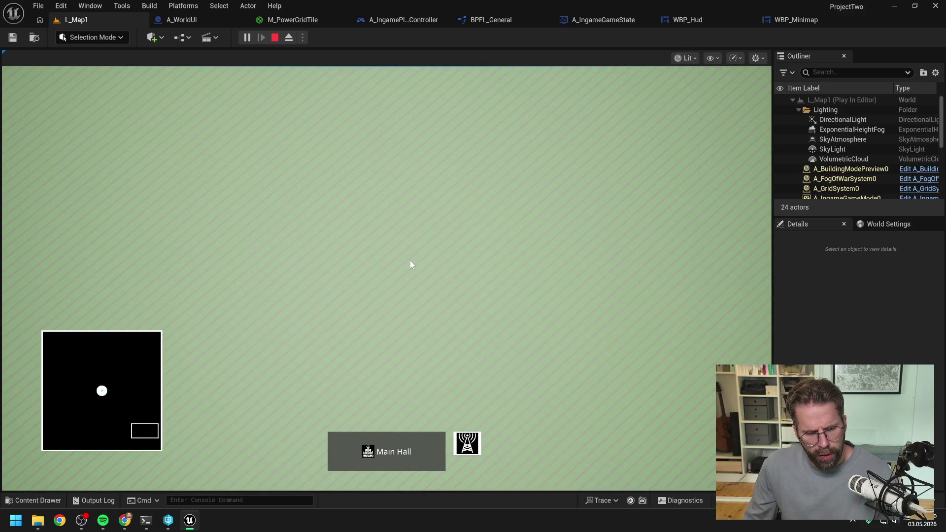
key("a")
key("s")
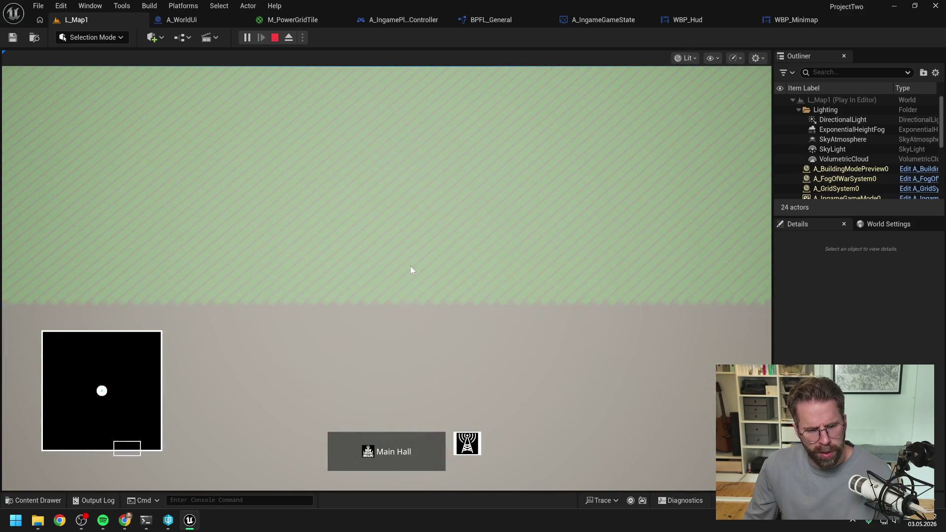
key("a")
key("s")
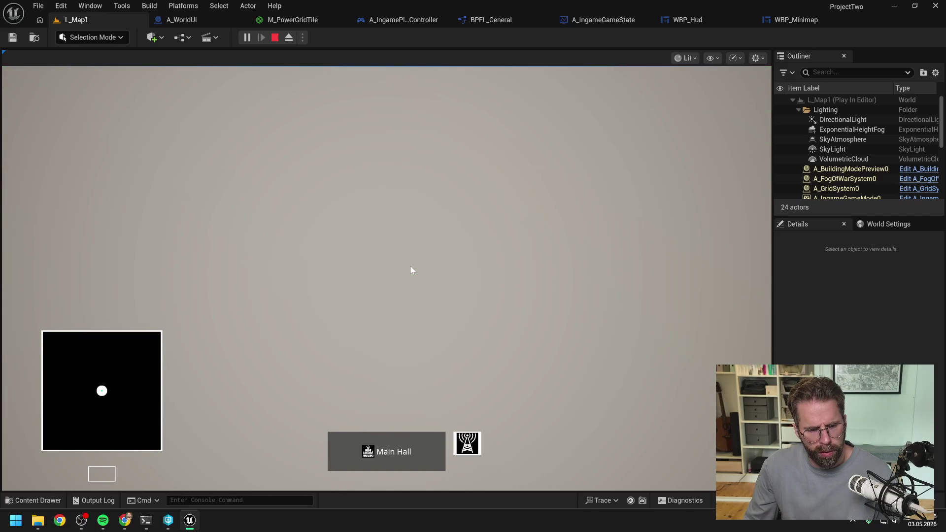
- Push the camera up-left past the left map edge while watching the minimap rectangle
key("a")
key("w")
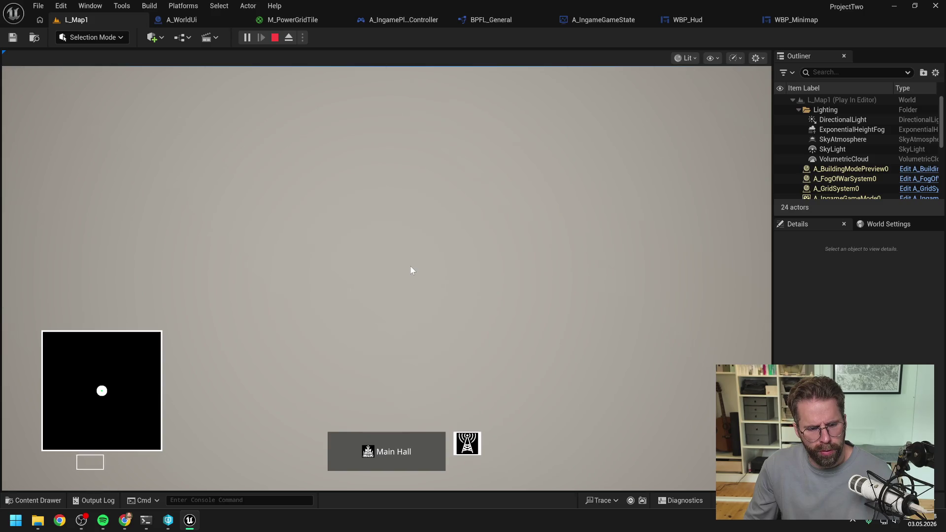
key("a")
key("w")
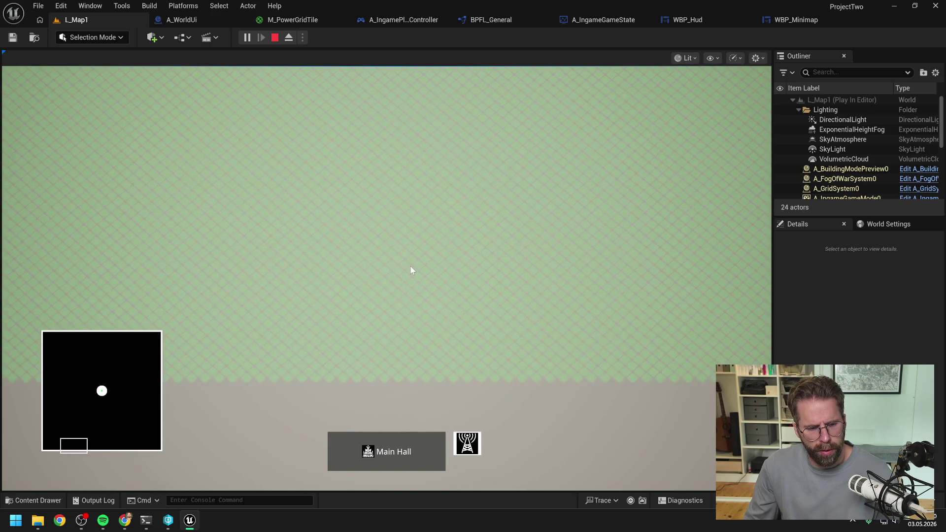
key("a")
key("w")
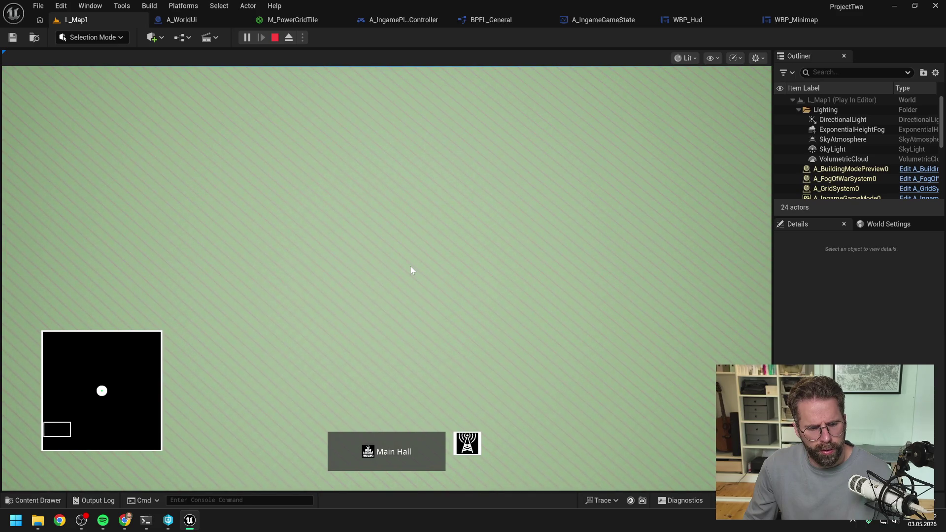
key("a")
key("w")
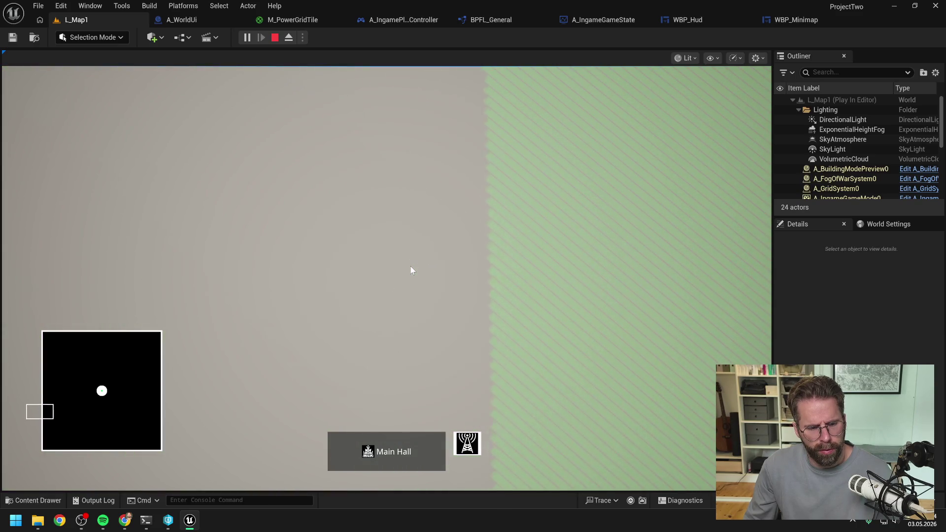
key("a")
key("w")
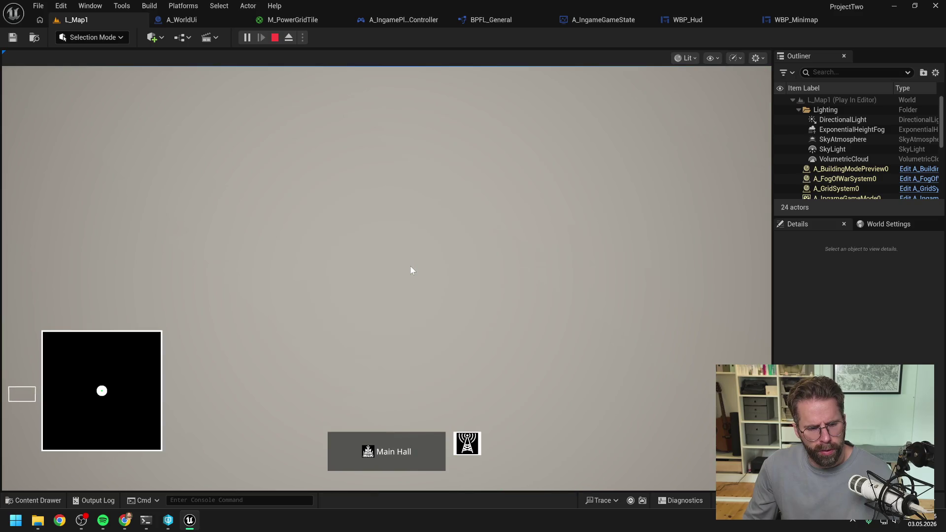
- Pan the camera back onto the green map and stop the play session
key("d")
key("w")
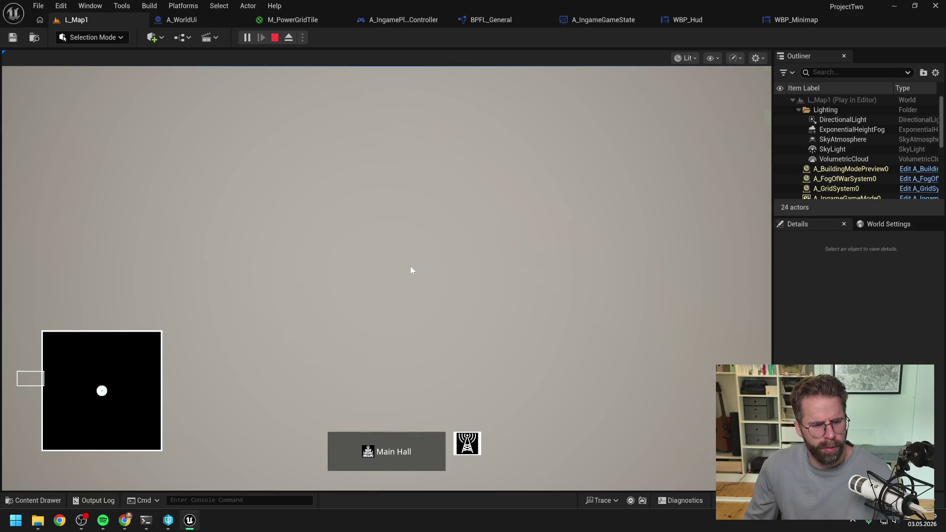
key("d")
key("w")
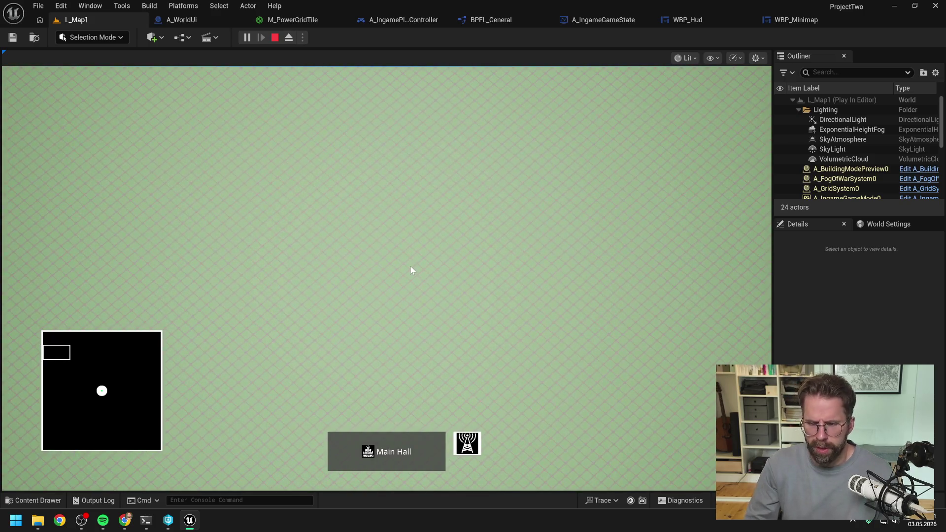
key("Escape")
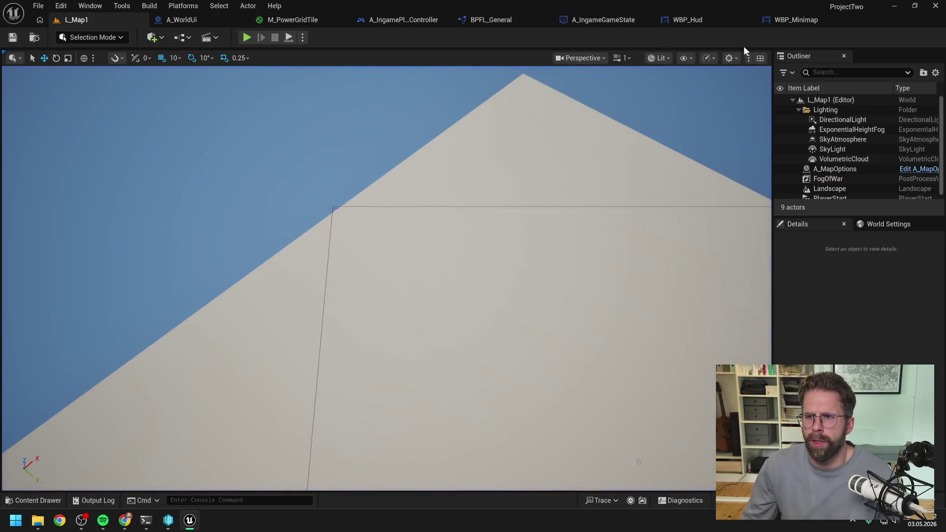
- Open WBP_Minimap's UpdateCameraRectangle function graph and view its Get Map Size nodes
left_click(808, 19)
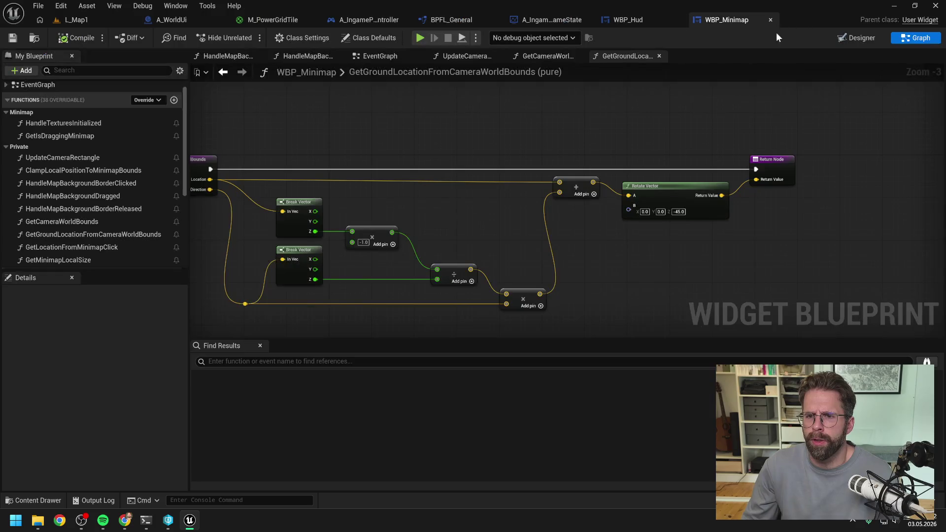
left_click(548, 56)
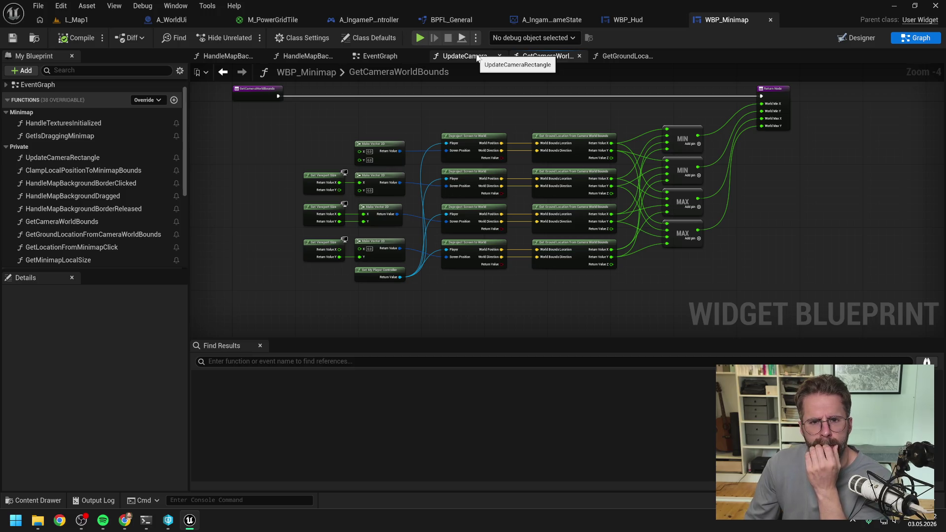
left_click(477, 57)
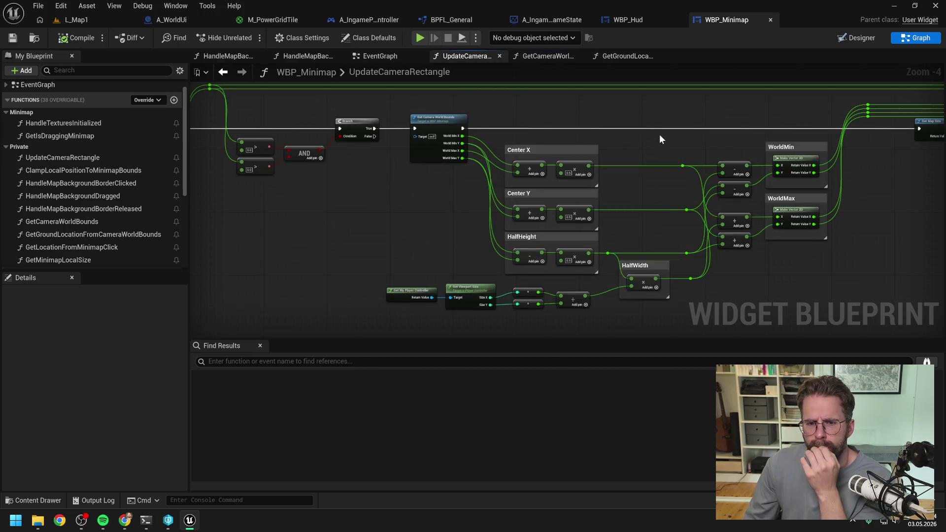
left_click_drag(683, 118, 629, 121)
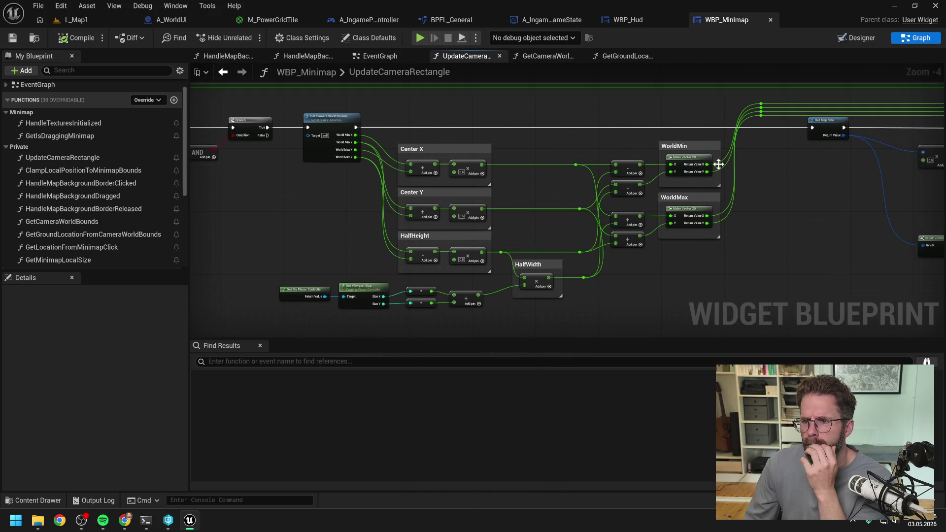
left_click_drag(719, 162, 627, 178)
- Inspect the Break Vector 2D, PixelMin, RectangleSize, UVMin and Set Padding nodes
mouse_move(764, 193)
left_mouse_down()
mouse_move(587, 196)
mouse_move(676, 147)
left_mouse_up()
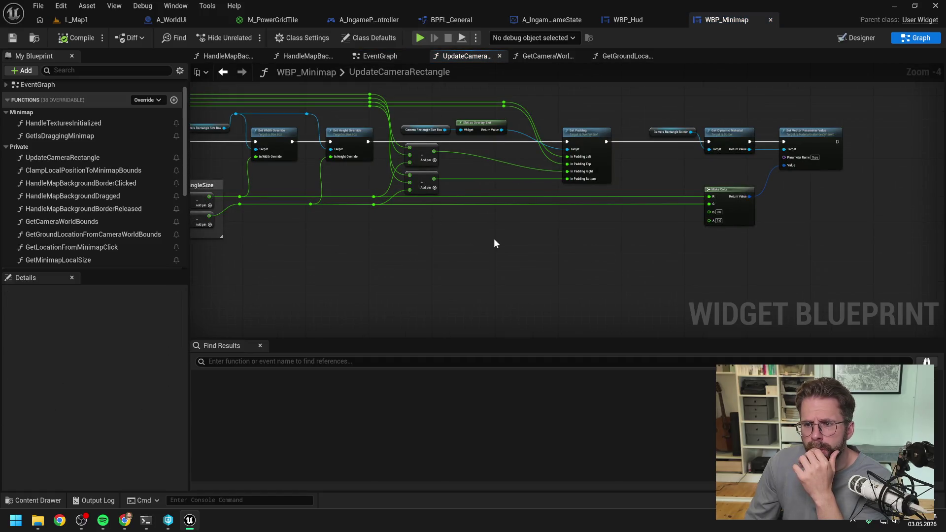
left_click_drag(494, 239, 630, 240)
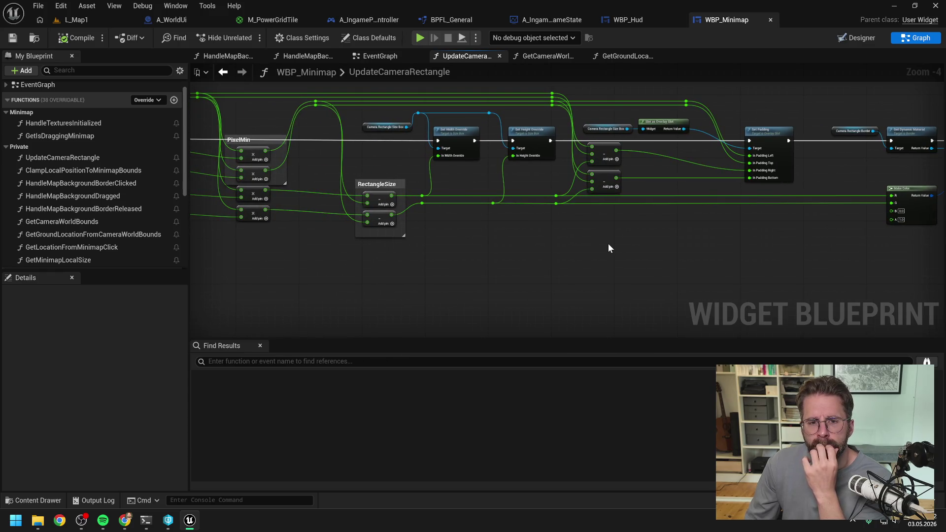
left_click_drag(580, 244, 794, 235)
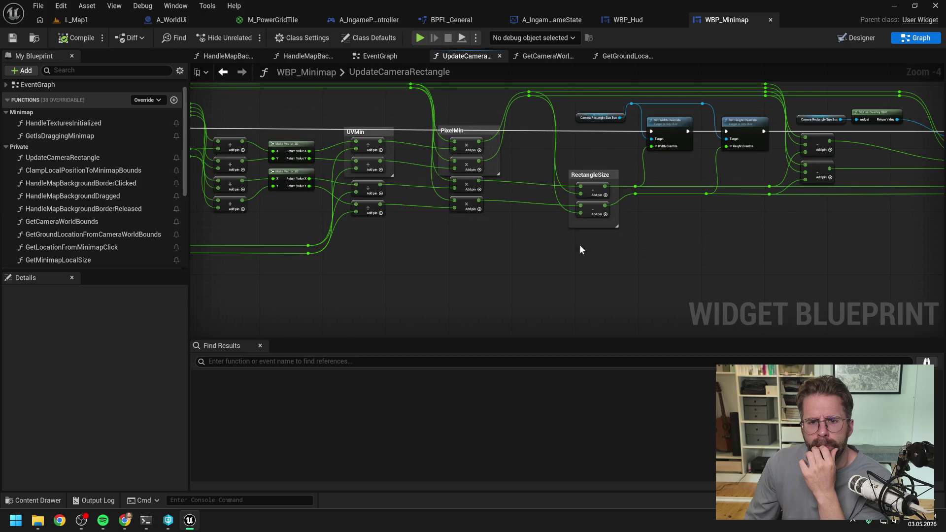
mouse_move(510, 256)
left_mouse_down()
mouse_move(699, 251)
mouse_move(644, 276)
mouse_move(572, 277)
left_mouse_up()
left_click_drag(757, 276, 531, 270)
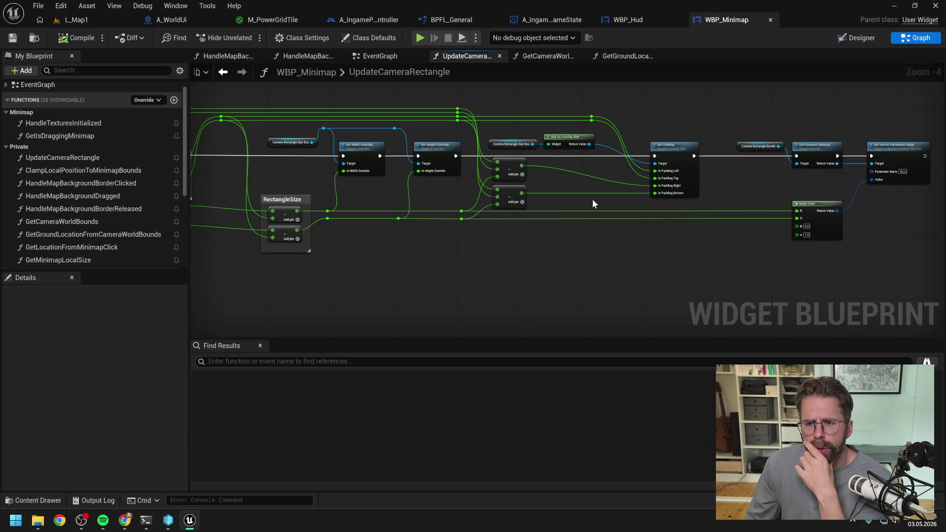
mouse_move(561, 211)
left_mouse_down()
mouse_move(722, 253)
mouse_move(661, 266)
mouse_move(701, 265)
left_mouse_up()
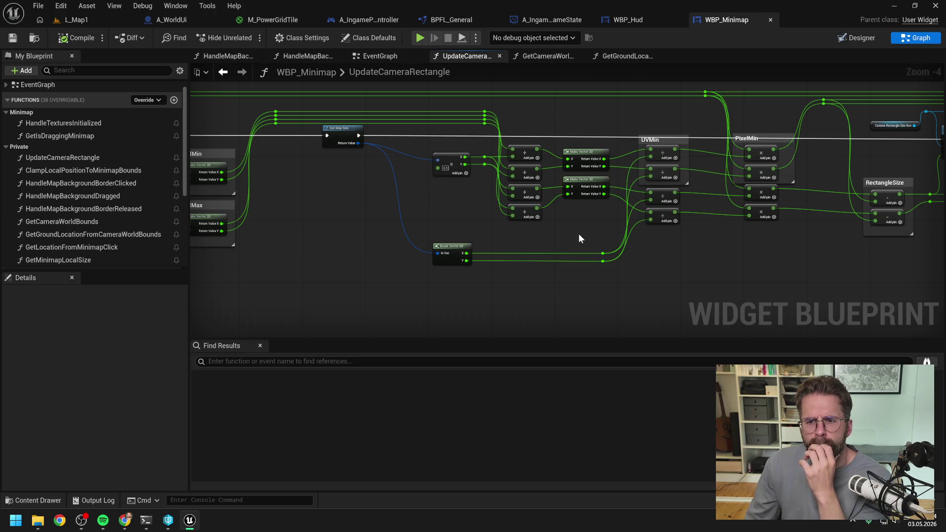
- Review the Center X/Y, HalfHeight and width/height override nodes, then go back to L_Map1
mouse_move(578, 238)
left_mouse_down()
mouse_move(466, 269)
mouse_move(407, 267)
left_mouse_up()
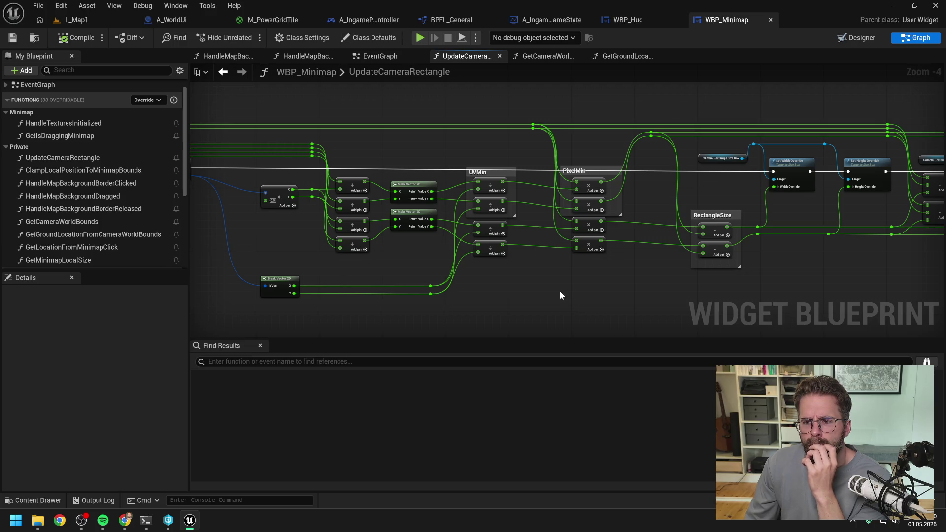
mouse_move(562, 295)
left_mouse_down()
mouse_move(676, 282)
mouse_move(434, 288)
mouse_move(583, 270)
mouse_move(686, 235)
left_mouse_up()
mouse_move(487, 246)
left_mouse_down()
mouse_move(654, 231)
mouse_move(758, 206)
left_mouse_up()
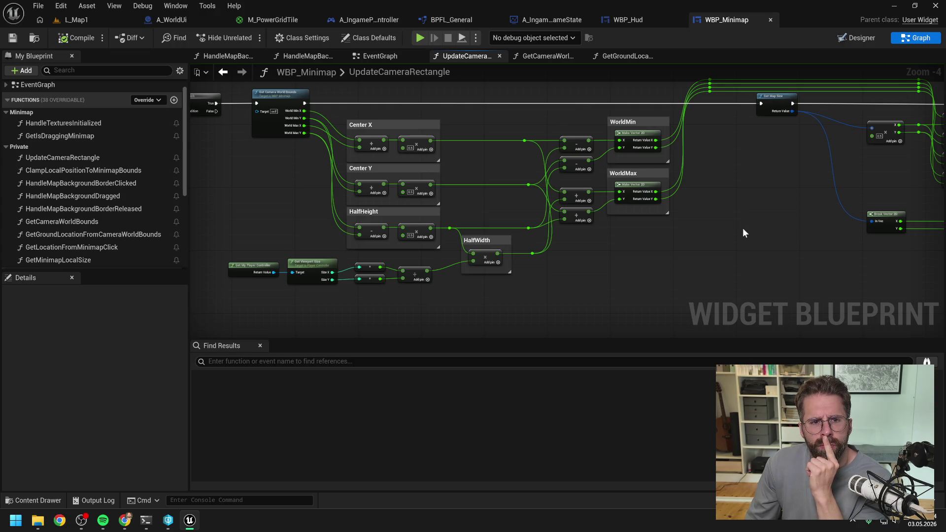
left_click_drag(742, 228, 559, 270)
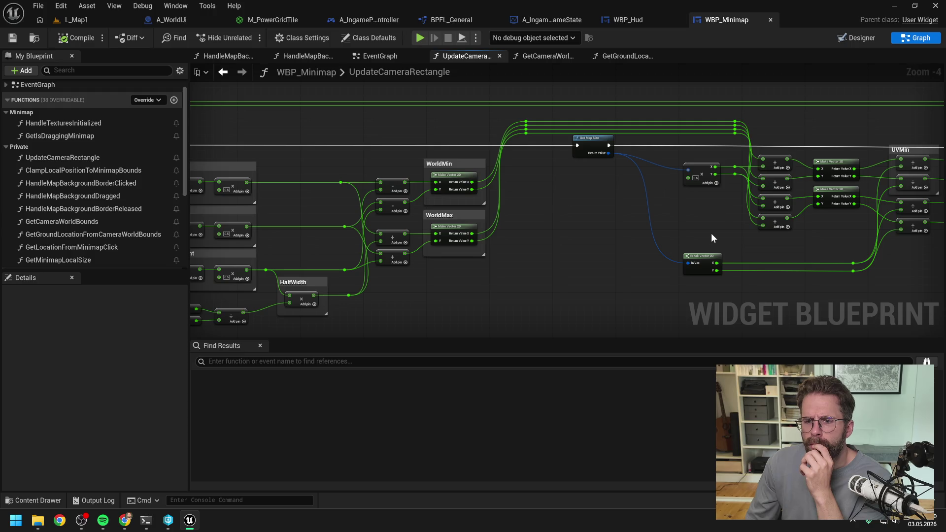
left_click_drag(711, 232, 552, 241)
left_click_drag(752, 263, 555, 256)
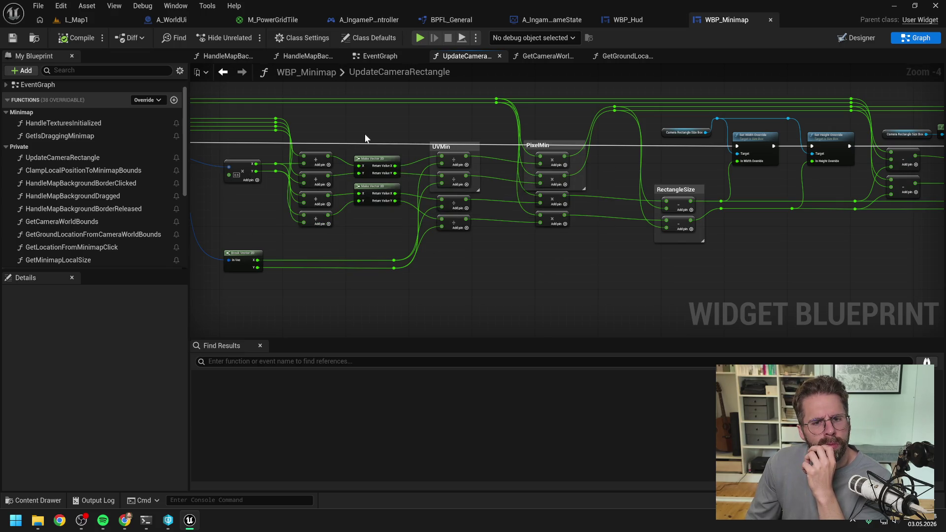
scroll(365, 134, "down", 1)
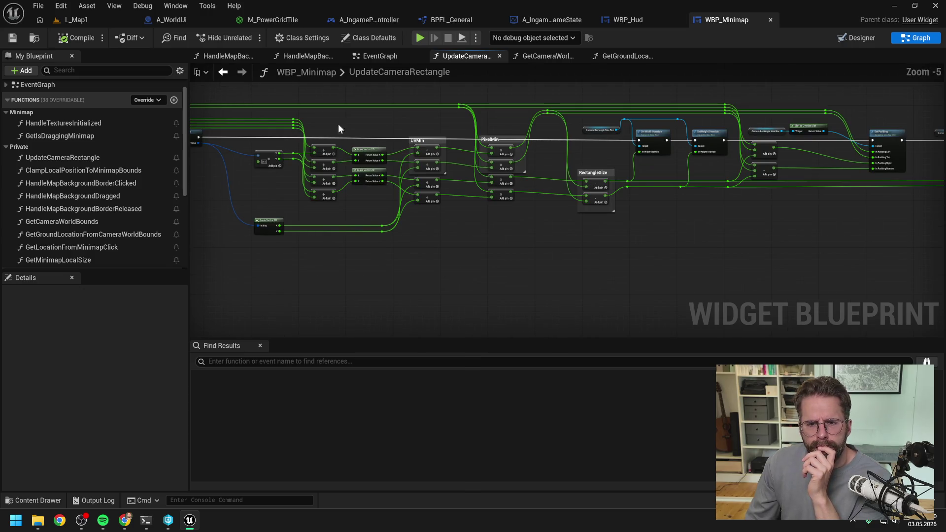
left_click(94, 19)
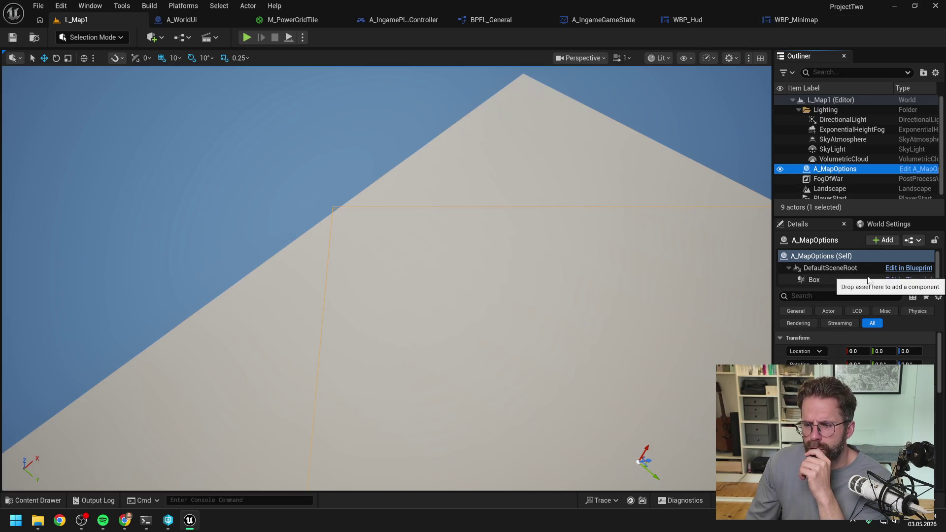
- From the L_Map1 level, open the A_MapOptions blueprint for editing
left_click(431, 38)
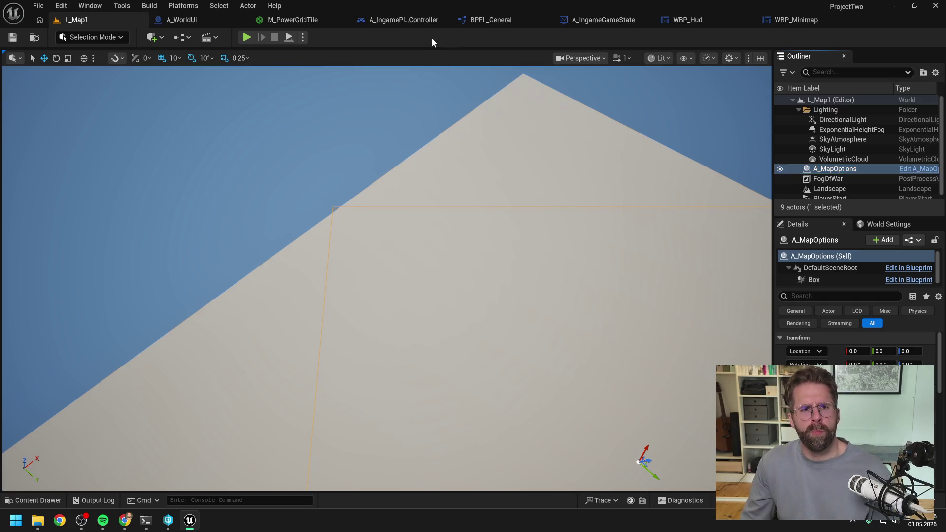
left_click(917, 171)
- Give the Box no overlap events, Step Up No, Custom preset, No Collision and all responses Ignore
left_click(69, 111)
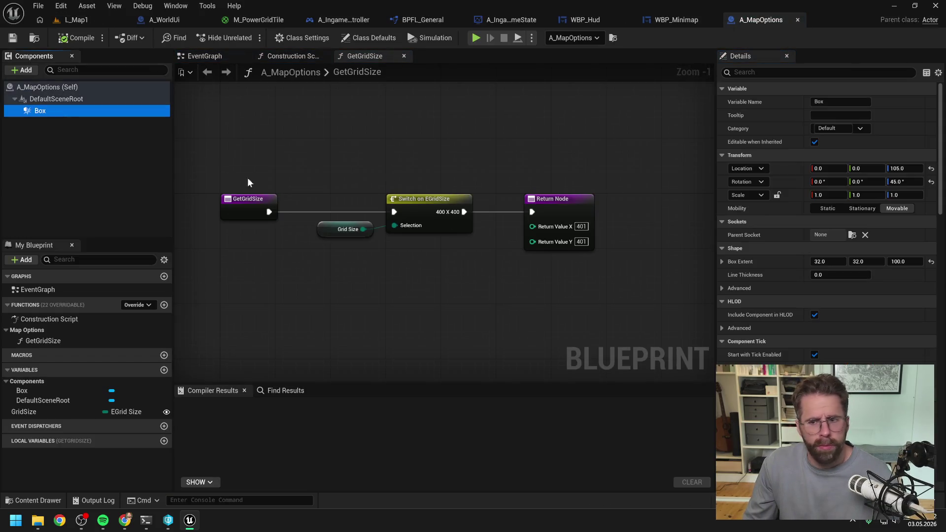
left_click(788, 72)
type("coll")
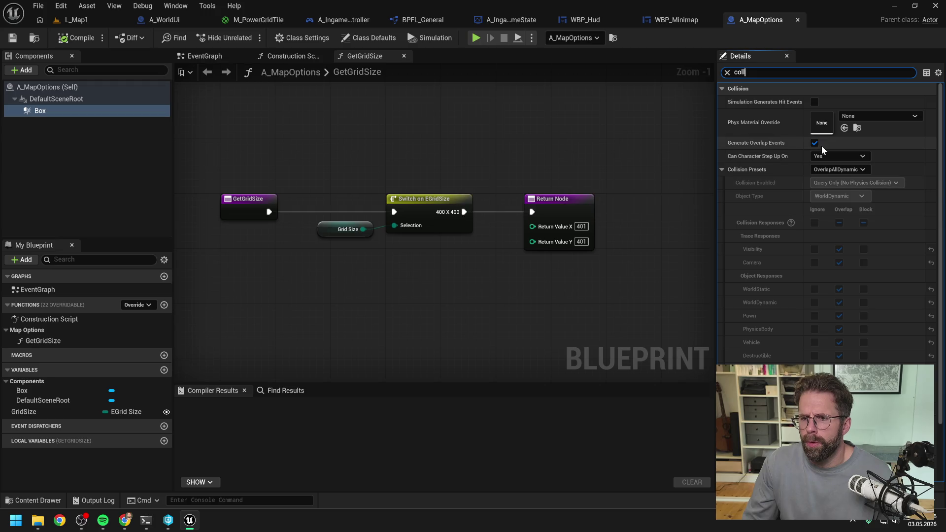
left_click(814, 142)
left_click(844, 155)
left_click(837, 166)
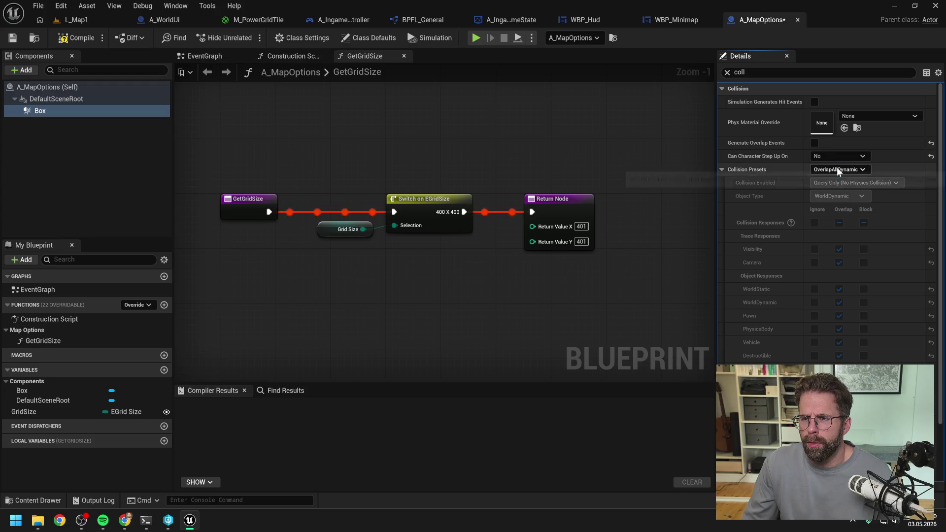
left_click(837, 169)
left_click(834, 180)
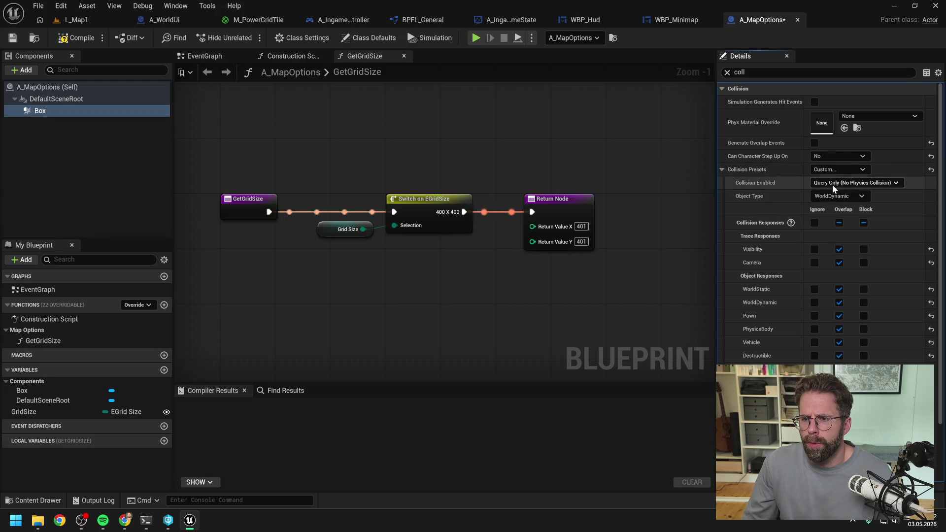
left_click(832, 183)
left_click(823, 195)
left_click(814, 222)
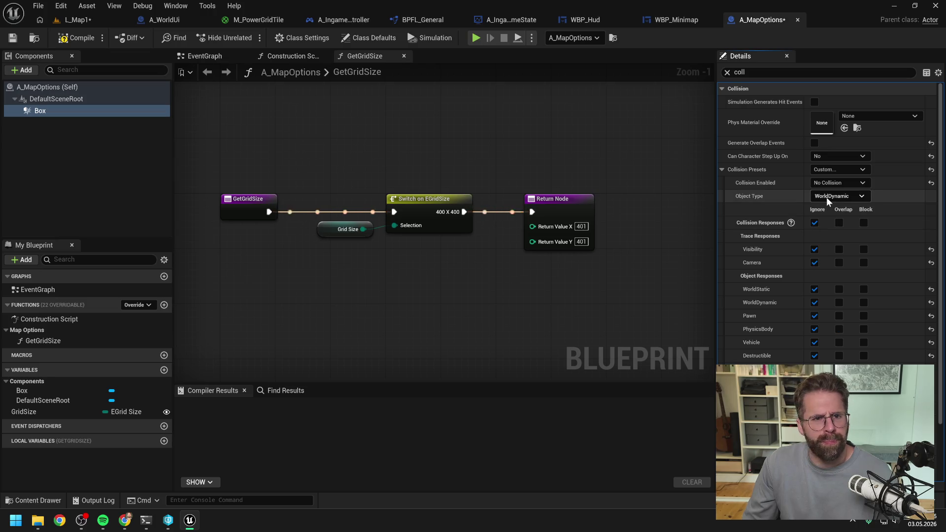
- Compile A_MapOptions, check out and save the assets, and return to L_Map1
left_click(74, 39)
left_click(482, 370)
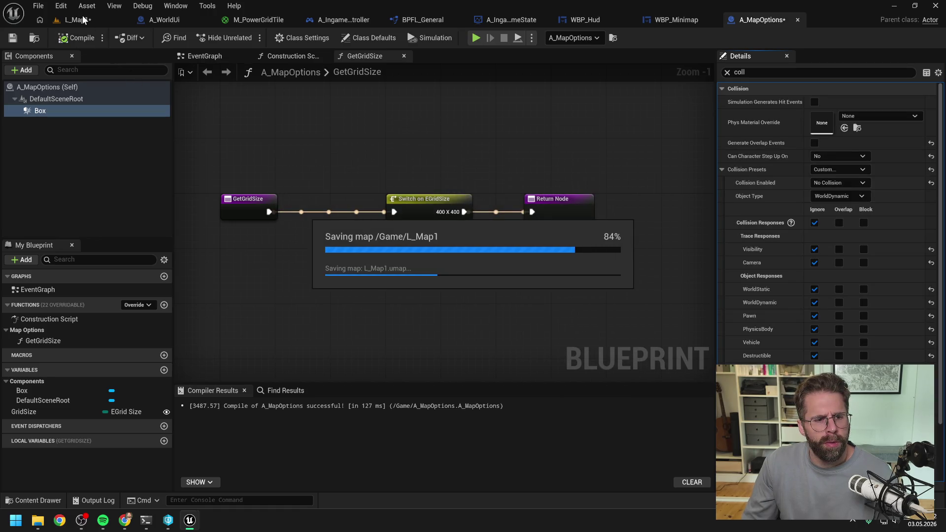
left_click(84, 19)
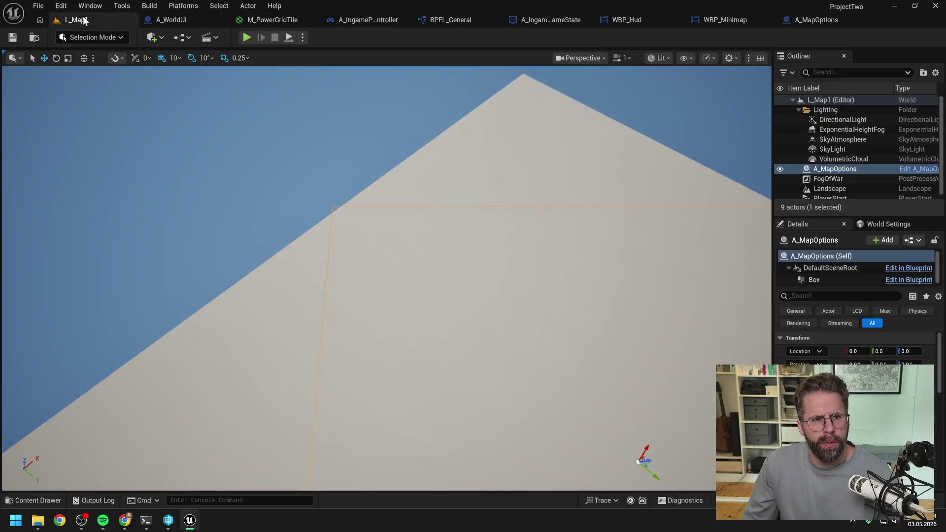
- Start a play-in-editor session with Alt+P and push the camera against the right map edge
key("alt+p")
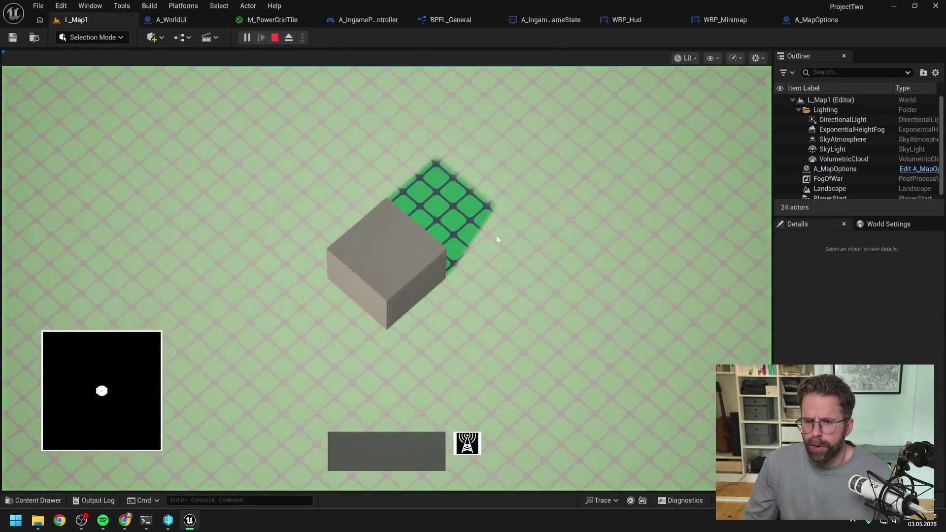
key("d")
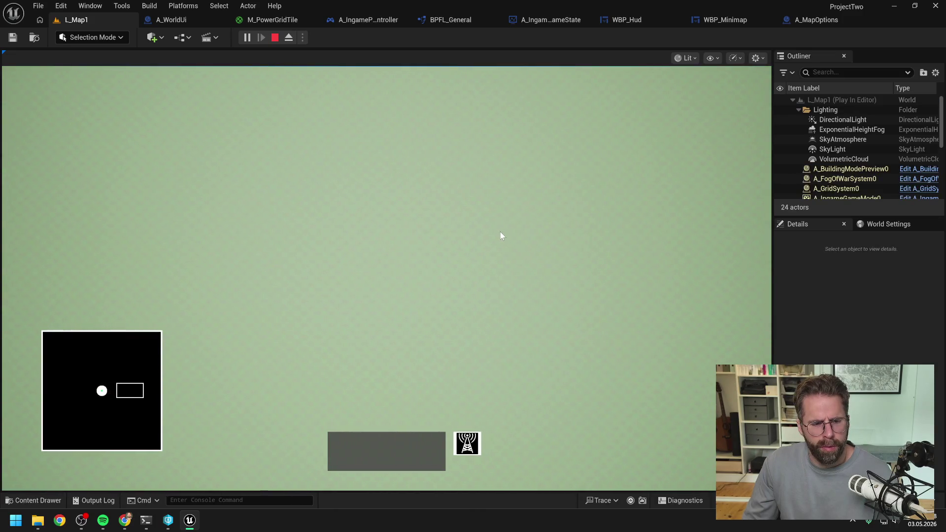
key("d")
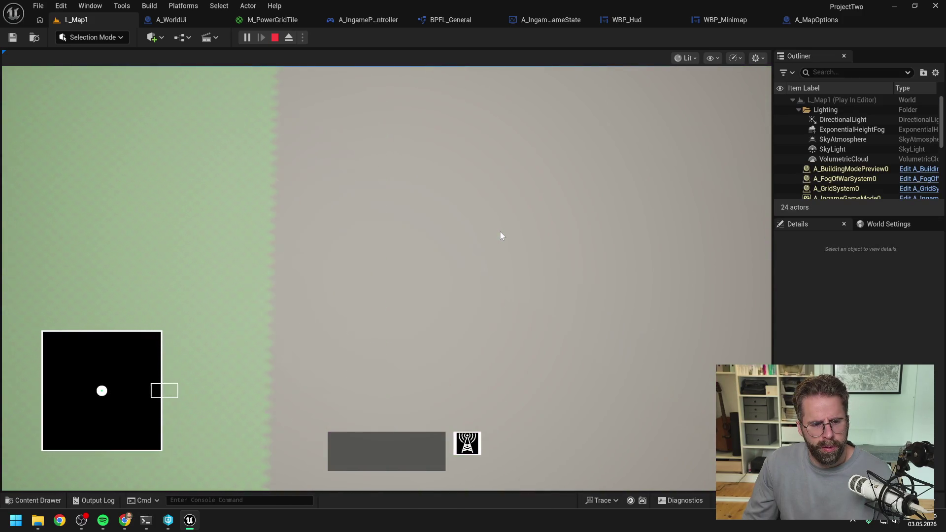
key("d")
- Pan the camera down and left, stop playing, and bring up the WBP_Hud widget blueprint
key("a")
key("s")
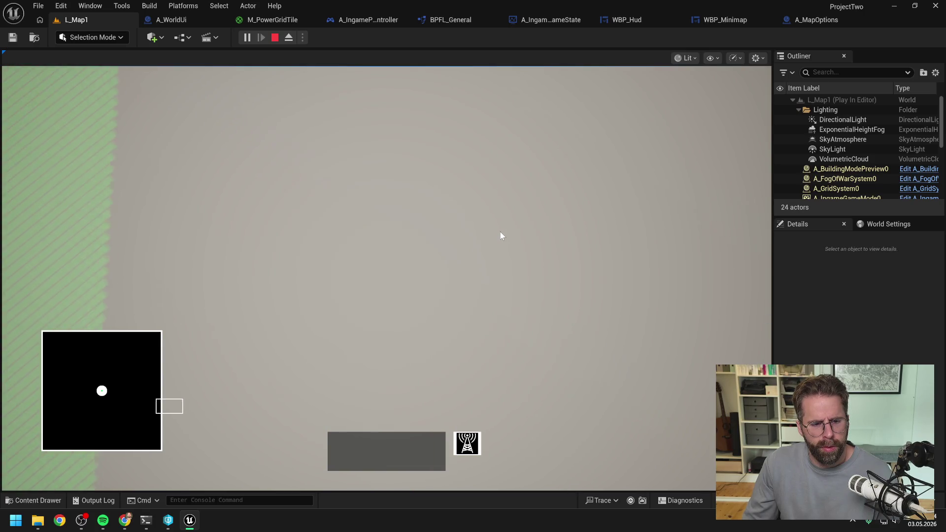
key("a")
key("s")
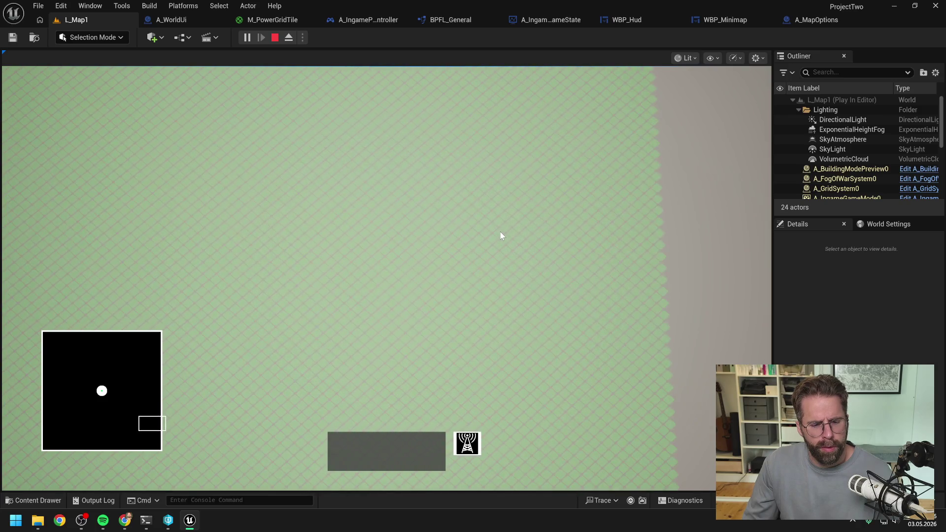
key("Escape")
left_click(626, 20)
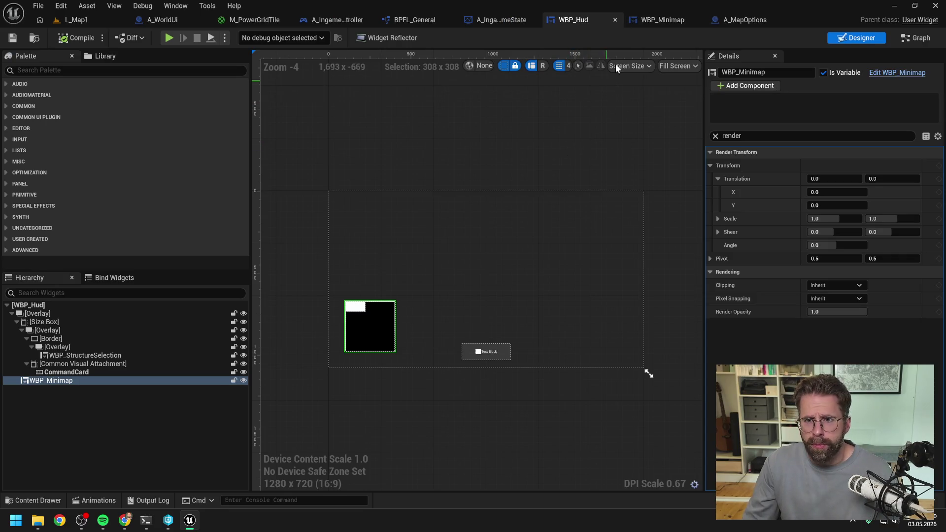
- Browse WBP_Minimap's EventGraph around Event Tick and Event On Initialized, then select ClampLocalPositionToMinimapBounds
left_click(670, 19)
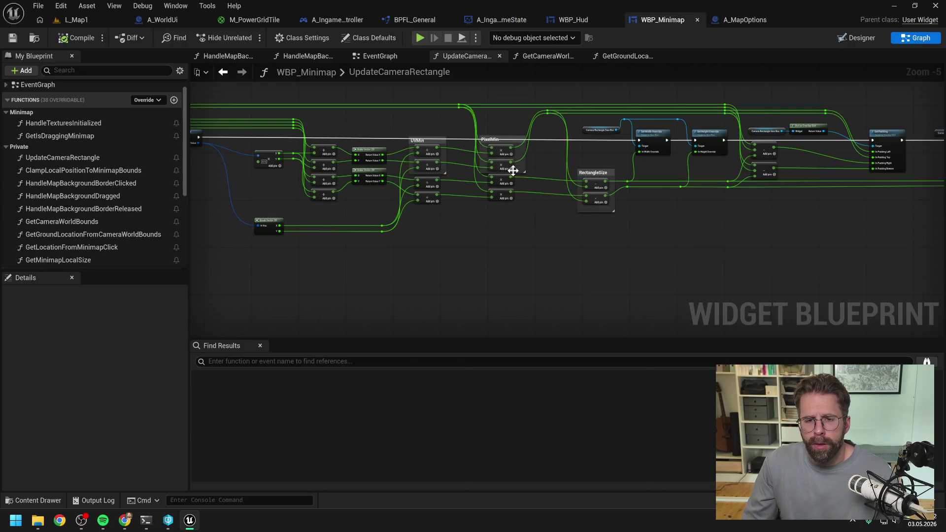
mouse_move(512, 170)
left_mouse_down()
mouse_move(716, 249)
mouse_move(750, 202)
left_mouse_up()
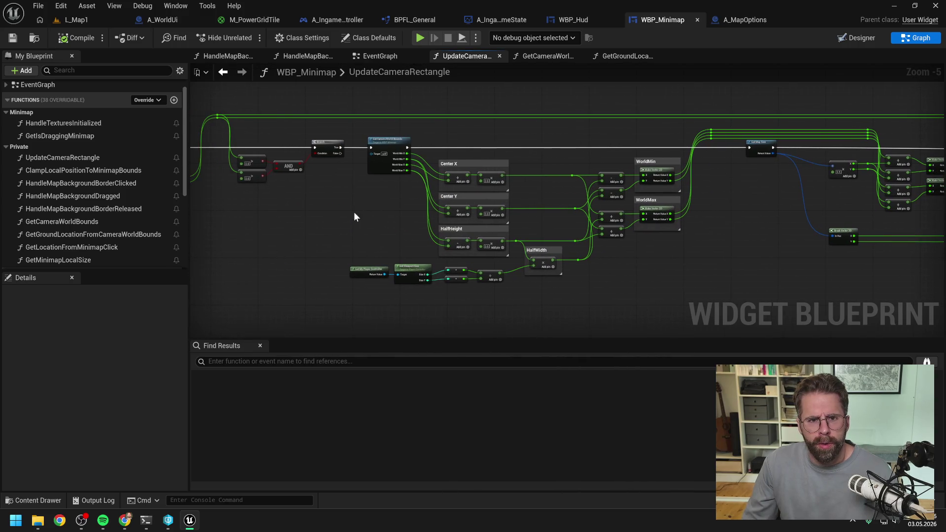
key("alt+Left")
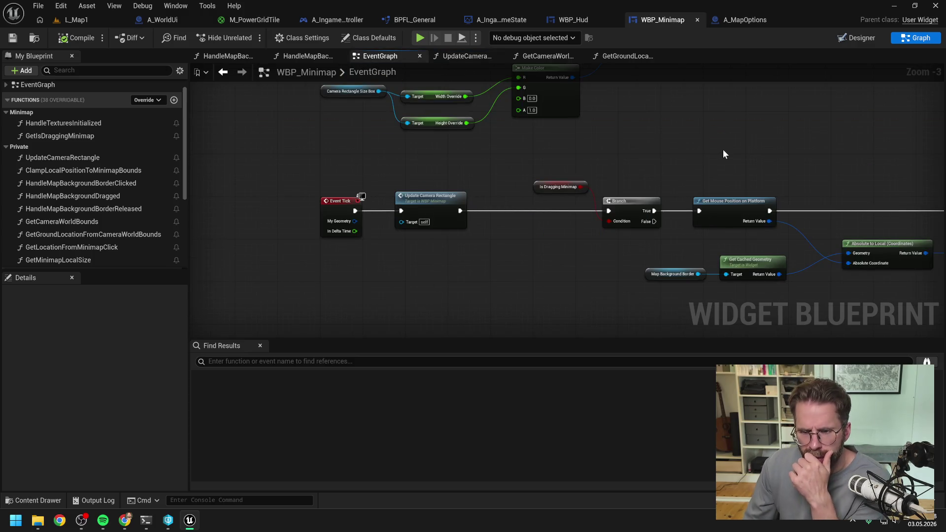
scroll(722, 152, "down", 2)
left_click_drag(699, 144, 522, 152)
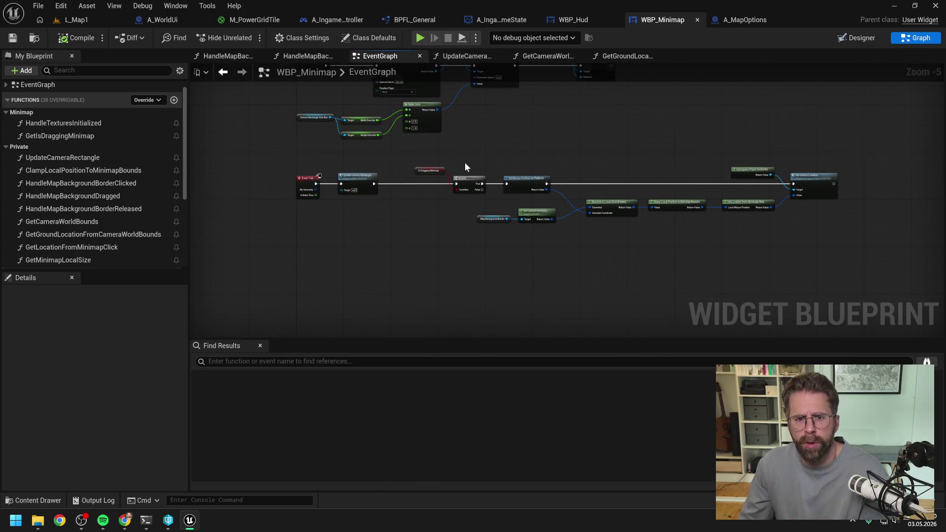
scroll(465, 167, "up", 1)
mouse_move(458, 162)
left_mouse_down()
mouse_move(536, 253)
mouse_move(557, 196)
left_mouse_up()
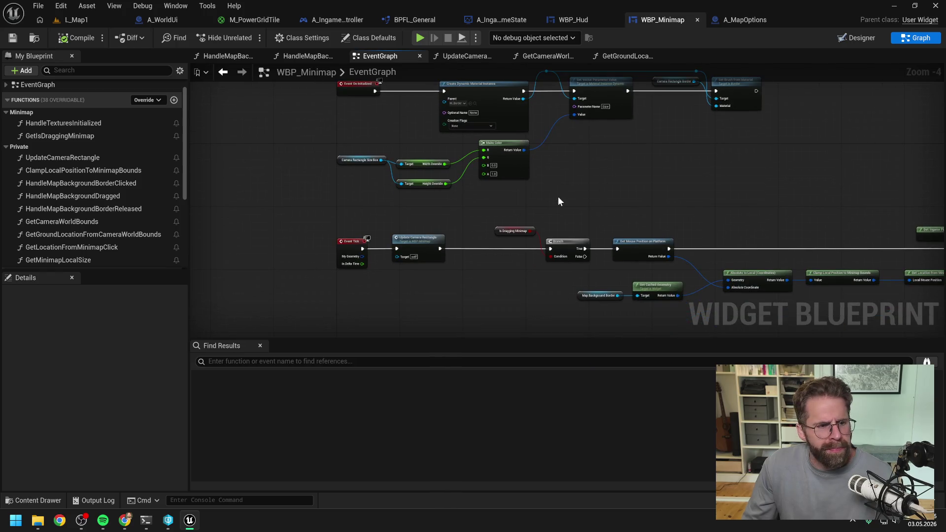
left_click(95, 170)
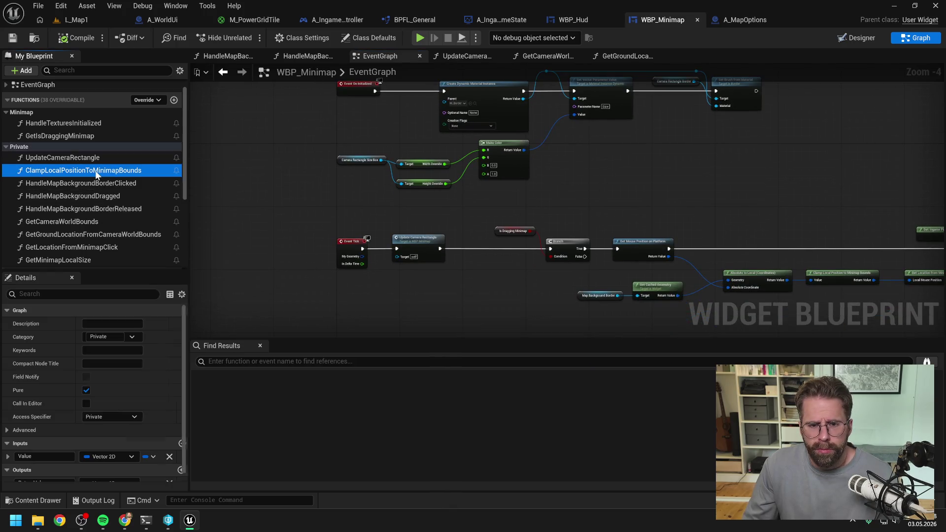
- Find references to ClampLocalPositionToMinimapBounds by name and jump to the HandleMapBackgroundDragged call
right_click(95, 170)
mouse_move(134, 232)
left_click(202, 234)
double_click(282, 389)
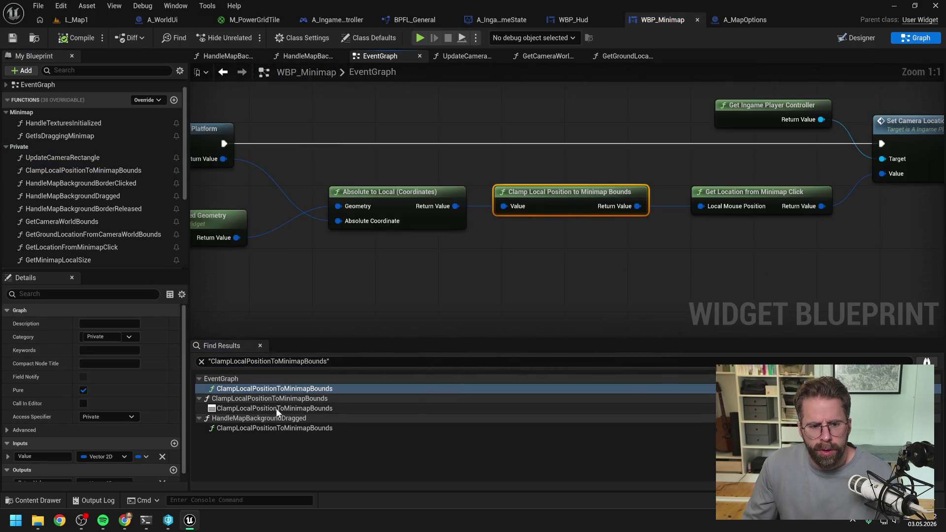
left_click(276, 427)
double_click(276, 428)
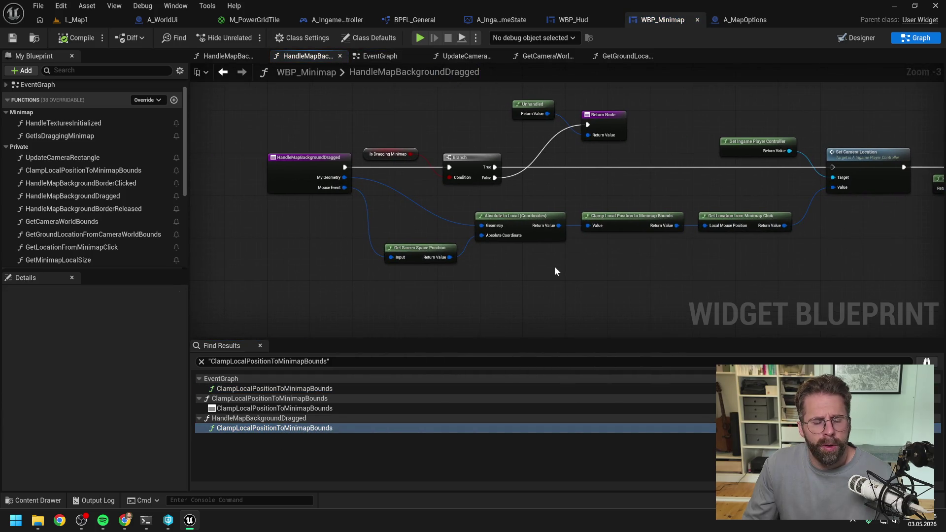
- Move the Set Camera Location node lower in HandleMapBackgroundDragged and save WBP_Minimap
mouse_move(554, 271)
left_mouse_down()
mouse_move(459, 269)
mouse_move(500, 267)
left_mouse_up()
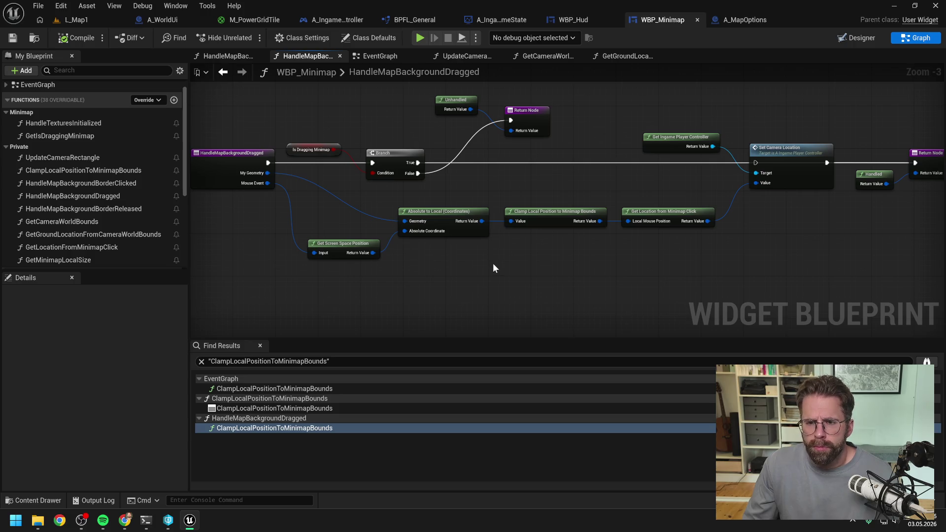
left_click_drag(772, 154, 766, 181)
left_click(756, 129)
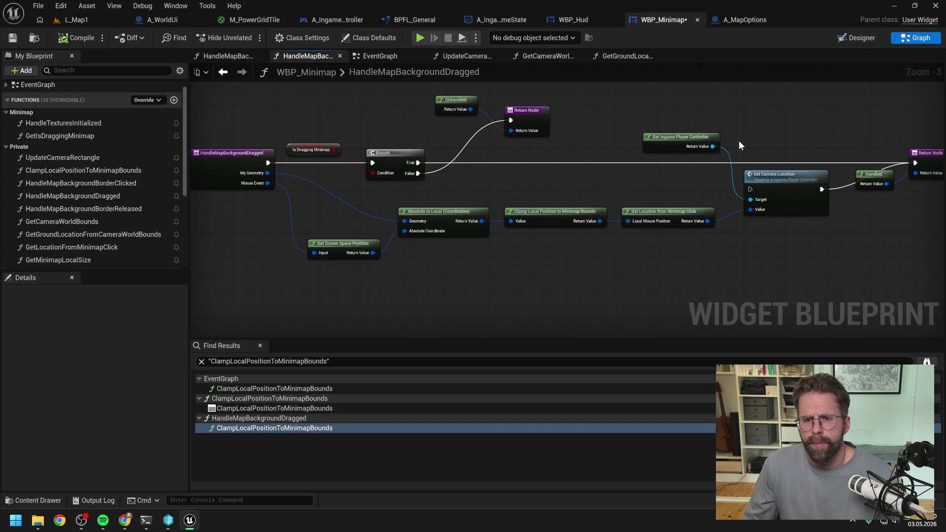
left_click(75, 37)
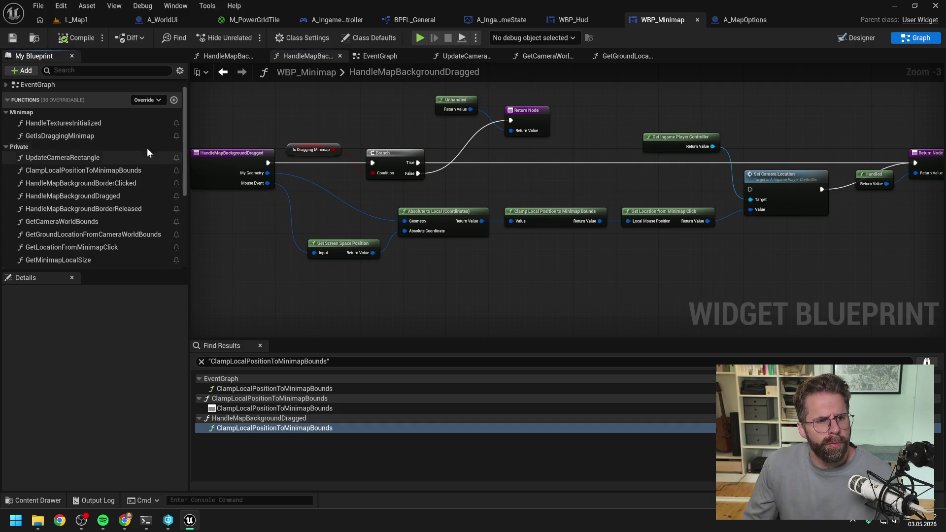
scroll(101, 152, "down", 2)
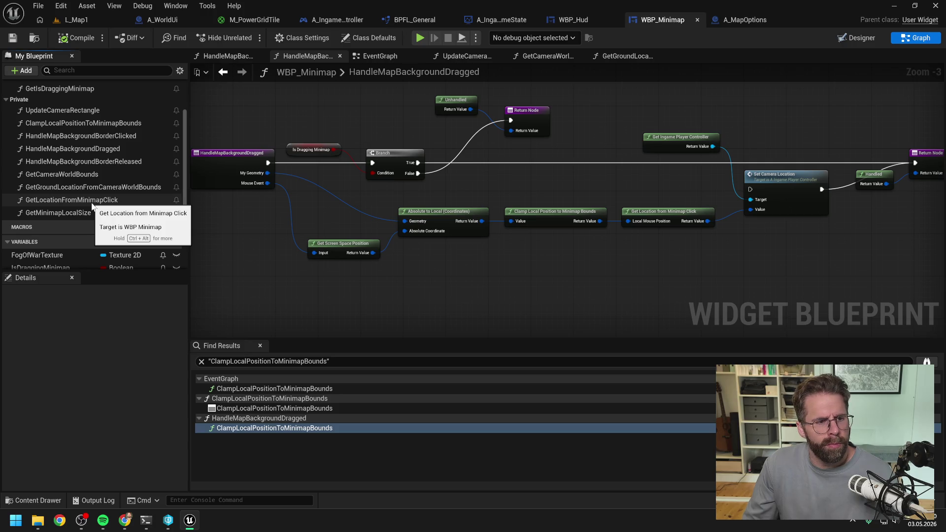
scroll(99, 133, "up", 3)
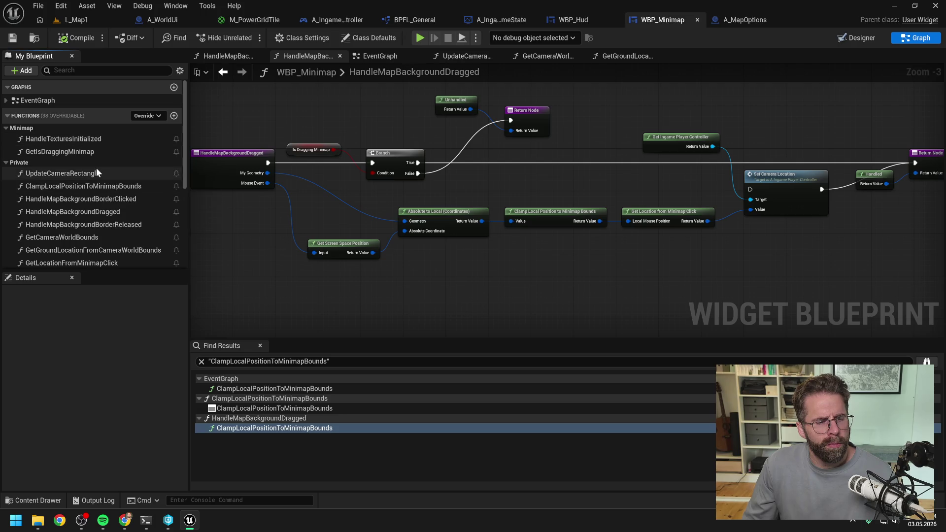
- Reopen the UpdateCameraRectangle graph and pan to the UVMin, PixelMin and RectangleSize nodes
left_click(386, 57)
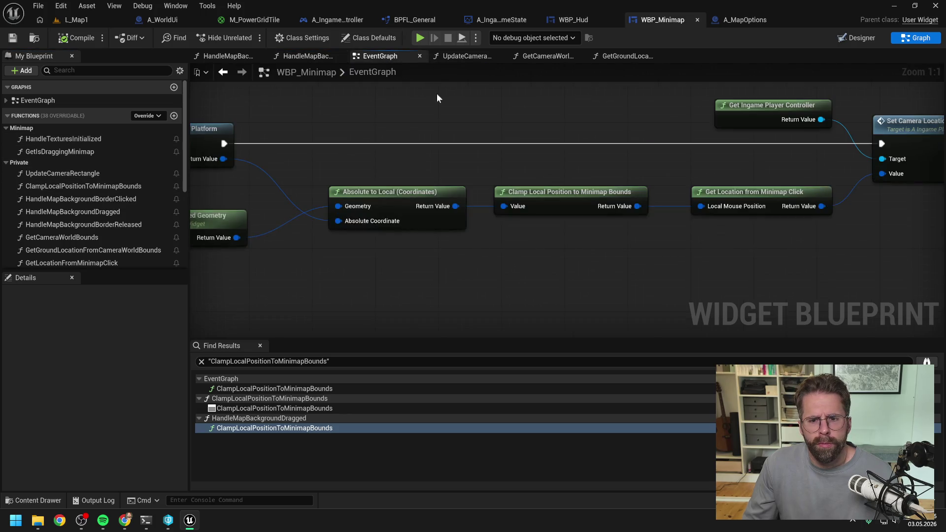
left_click(463, 56)
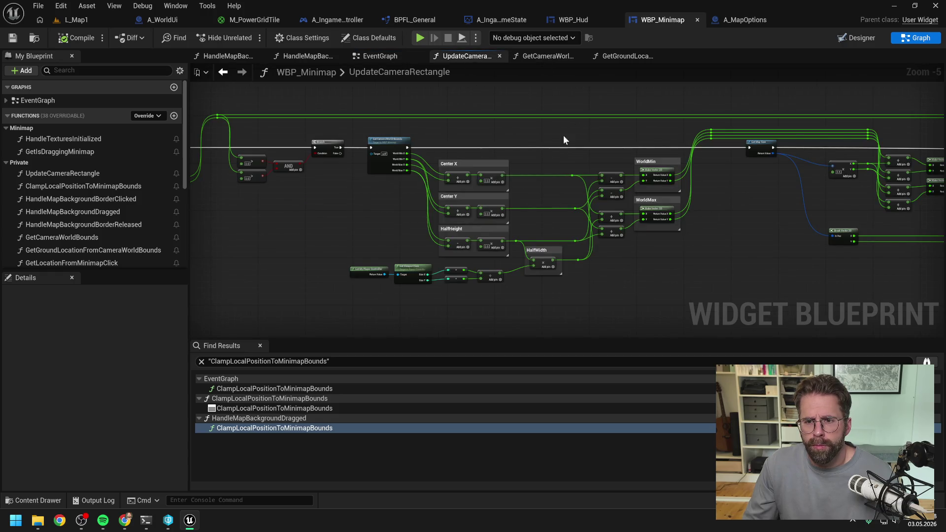
scroll(539, 165, "up", 1)
mouse_move(535, 170)
left_mouse_down()
mouse_move(584, 142)
mouse_move(113, 170)
left_mouse_up()
left_click_drag(784, 247, 710, 241)
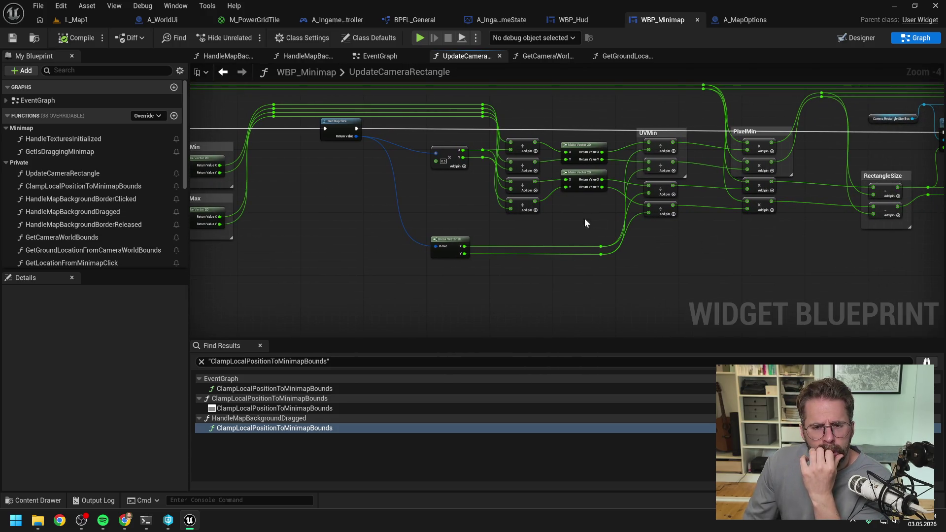
- Pan UpdateCameraRectangle from WorldMin/WorldMax through Set Padding, then open GetGroundLocationFromCameraWorldBounds
left_click_drag(584, 217, 717, 229)
left_click_drag(507, 220, 766, 206)
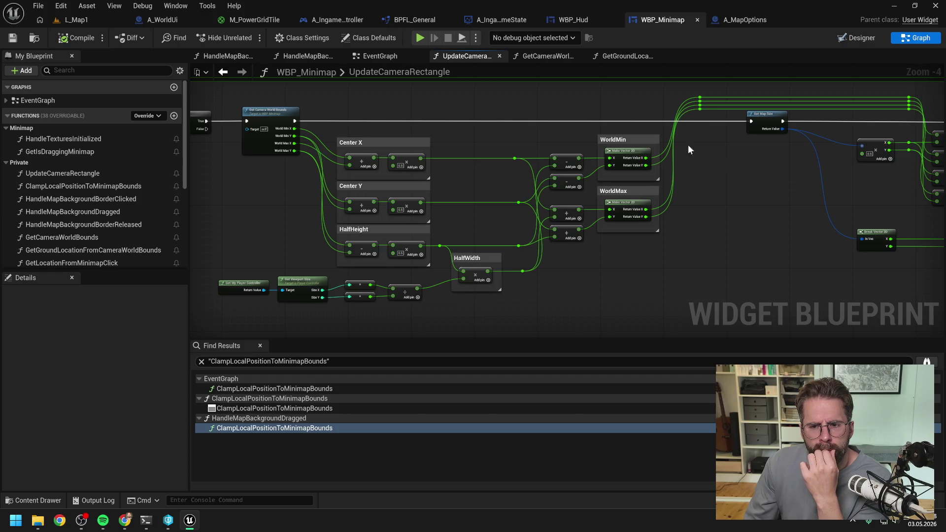
mouse_move(730, 200)
left_mouse_down()
mouse_move(687, 211)
mouse_move(591, 207)
left_mouse_up()
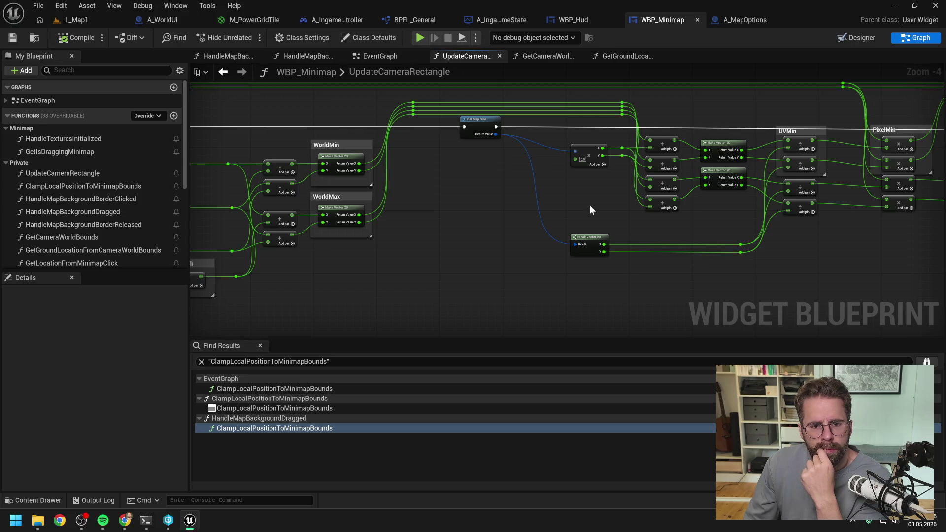
mouse_move(590, 205)
left_mouse_down()
mouse_move(480, 214)
mouse_move(483, 229)
left_mouse_up()
mouse_move(694, 254)
left_mouse_down()
mouse_move(566, 249)
mouse_move(581, 257)
mouse_move(496, 260)
left_mouse_up()
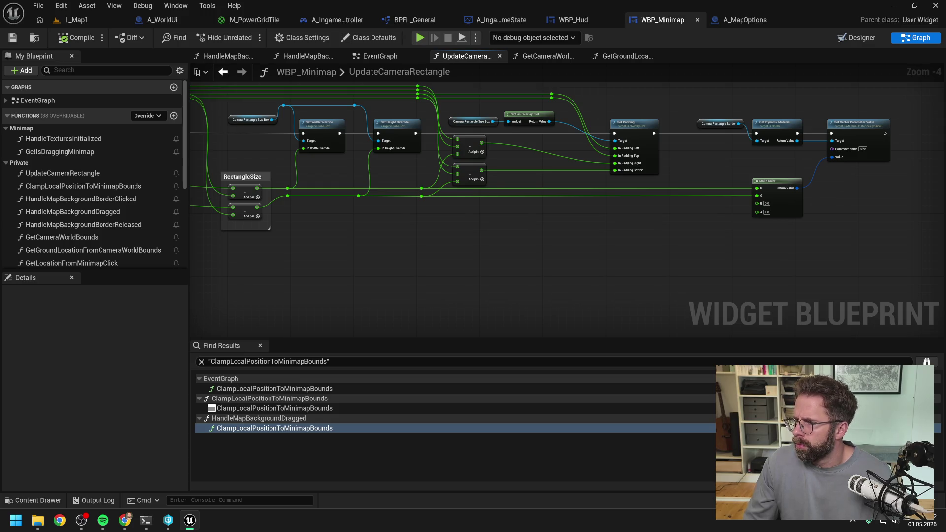
key("alt+Tab")
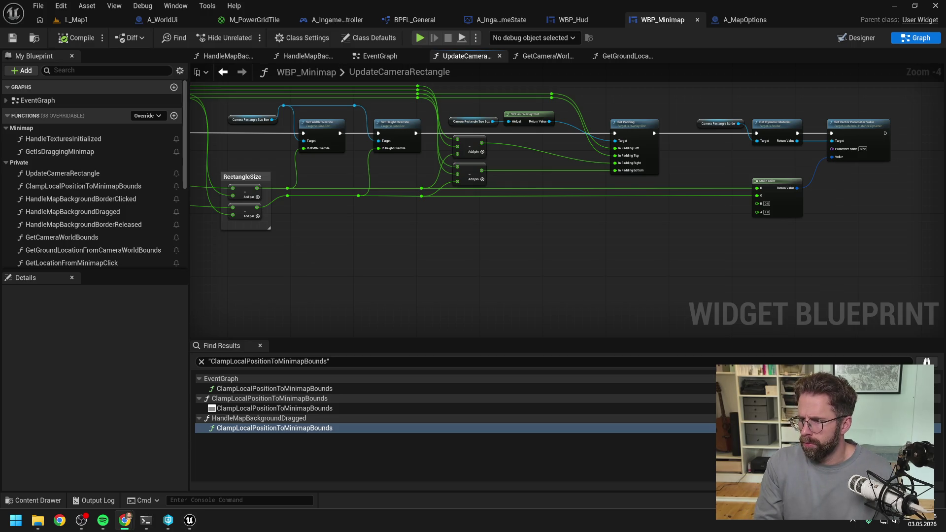
left_click(634, 56)
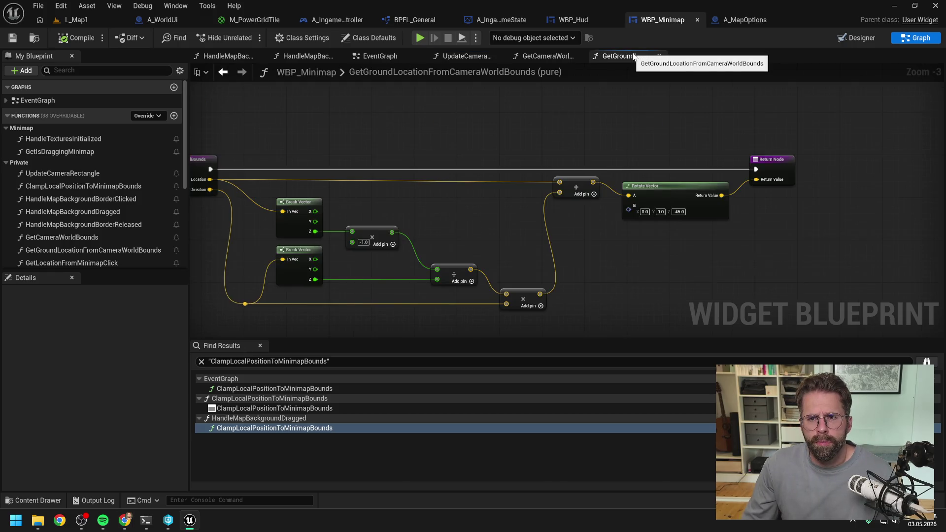
- Check the browser, then return to Unreal Editor and the L_Map1 level
key("alt+Tab")
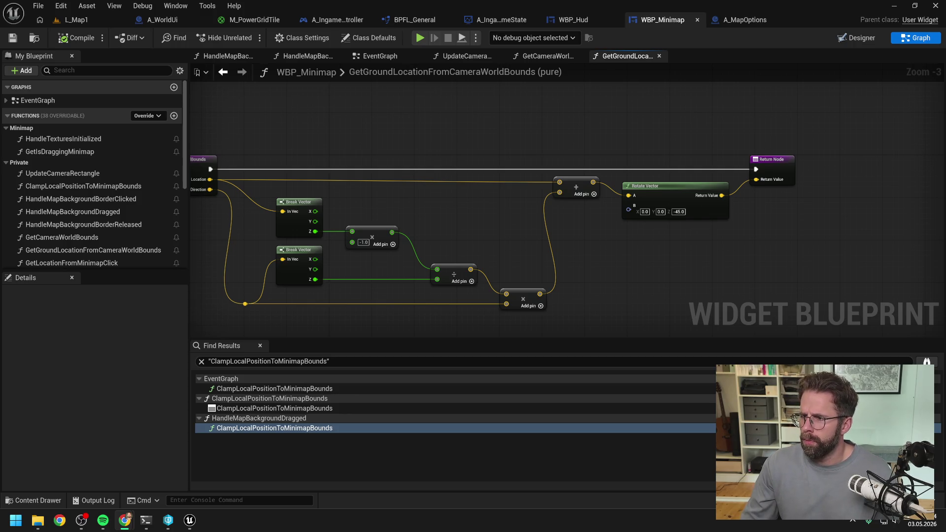
left_click(780, 265)
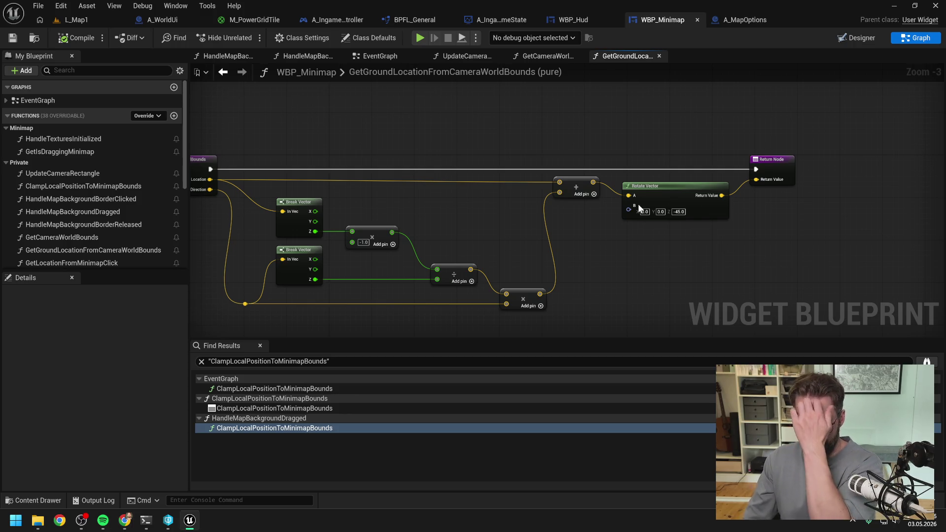
left_click(74, 20)
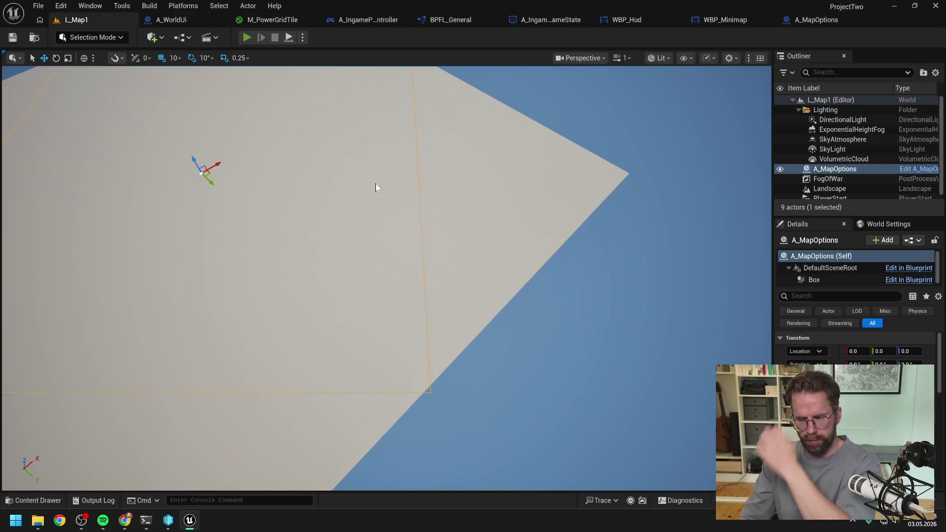
key("alt+p")
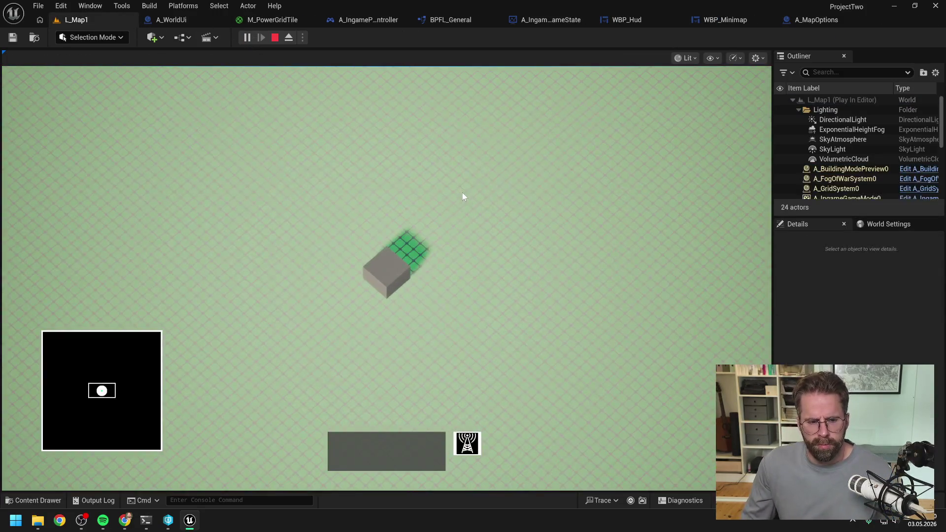
key("d")
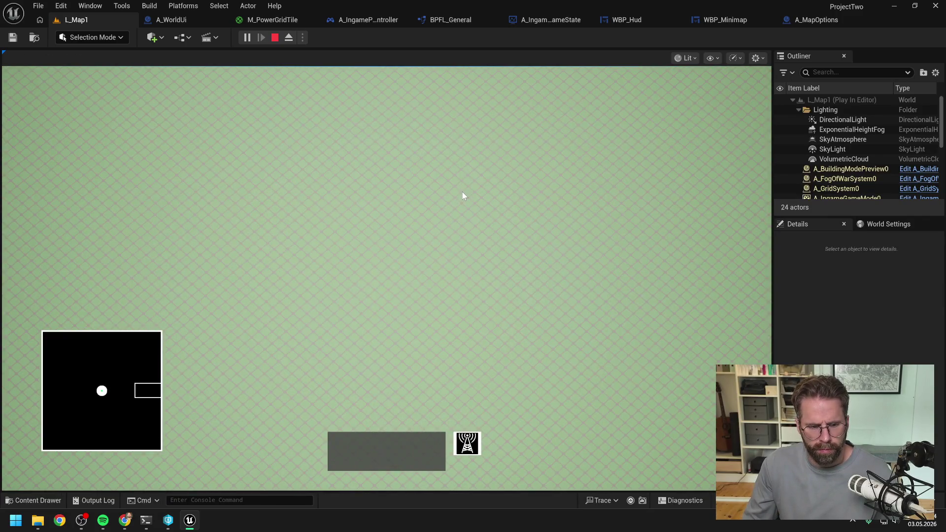
key("a")
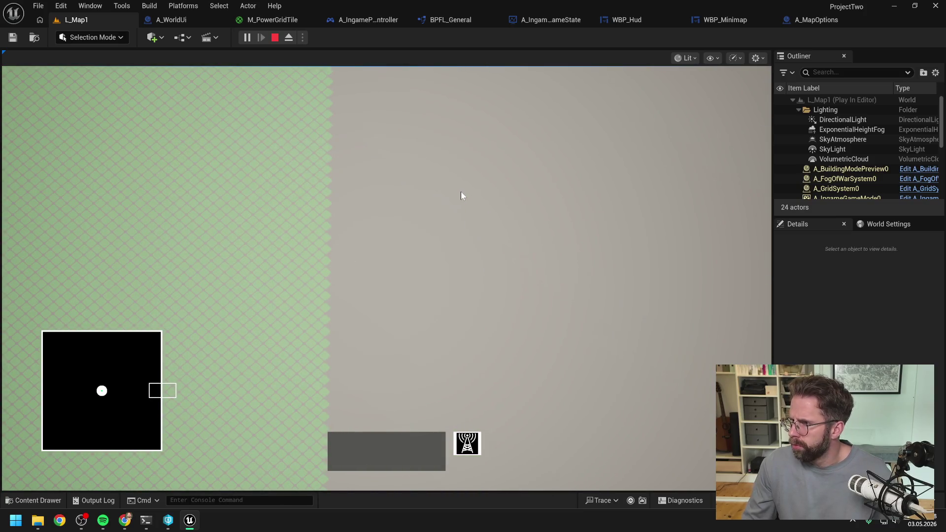
key("a")
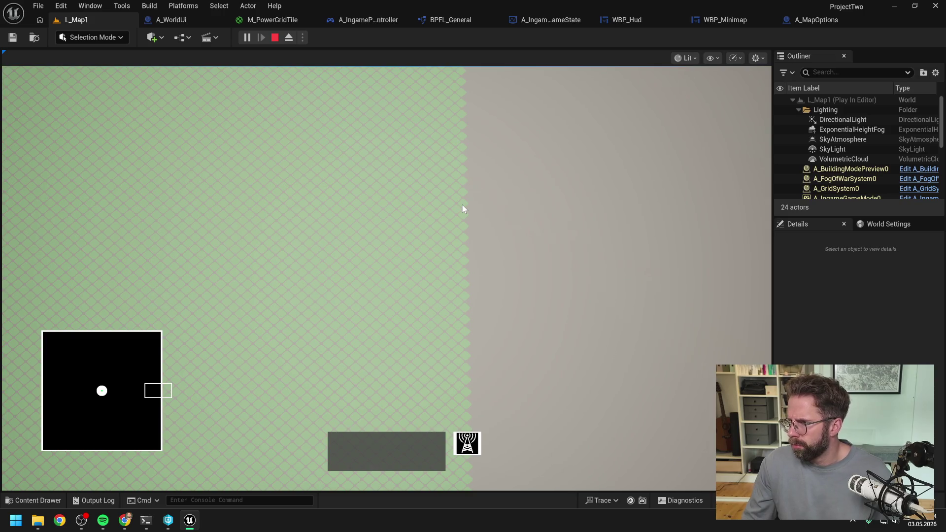
key("Escape")
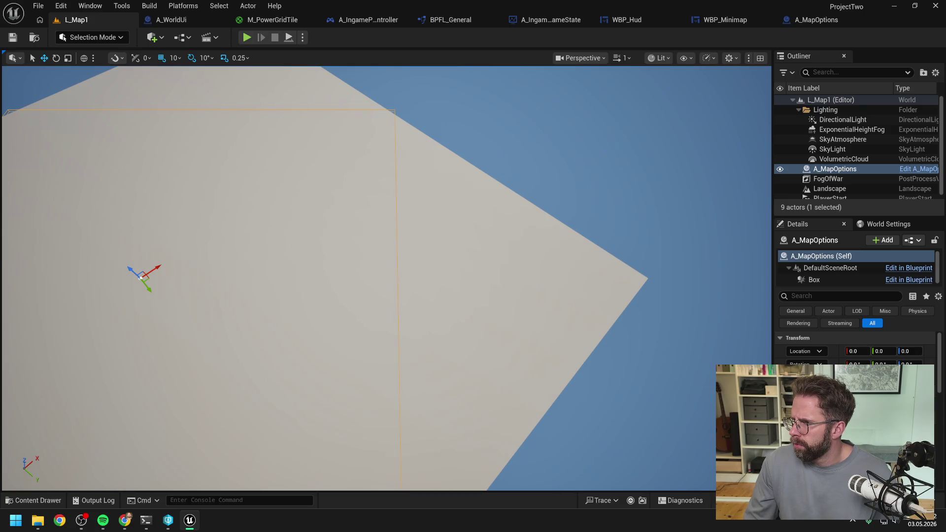
- Check the browser, then return to Unreal and bring up the A_WorldUi blueprint
key("alt+Tab")
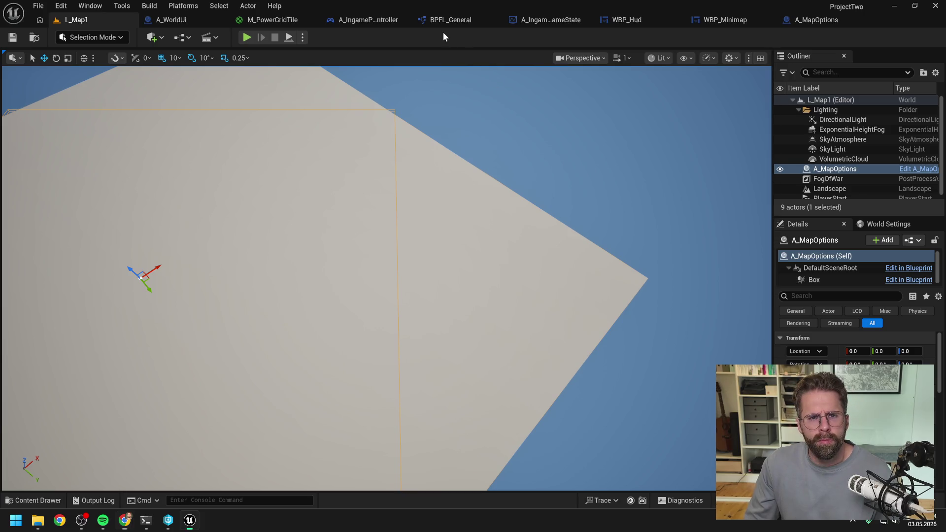
left_click(192, 20)
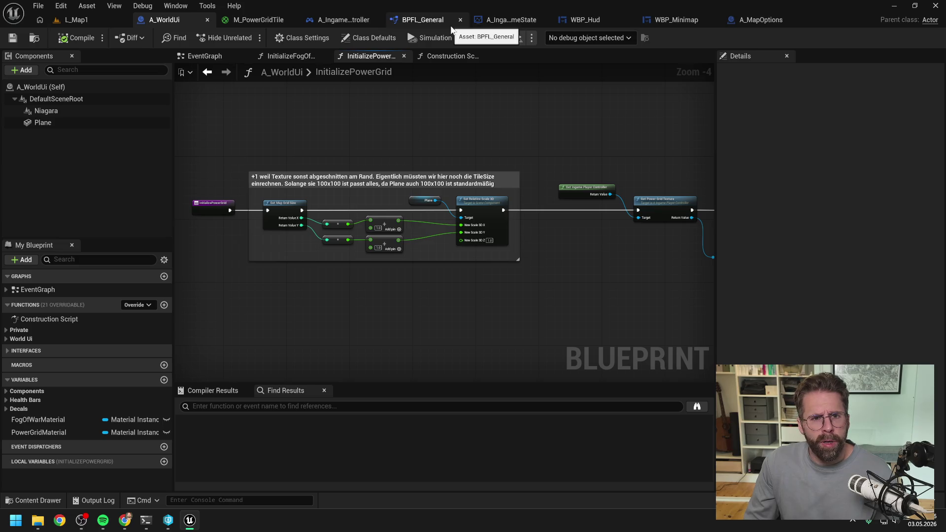
- Split Set Actor Location's New Location, wiring the clamped value to X and the lower sum to Y
left_click(331, 19)
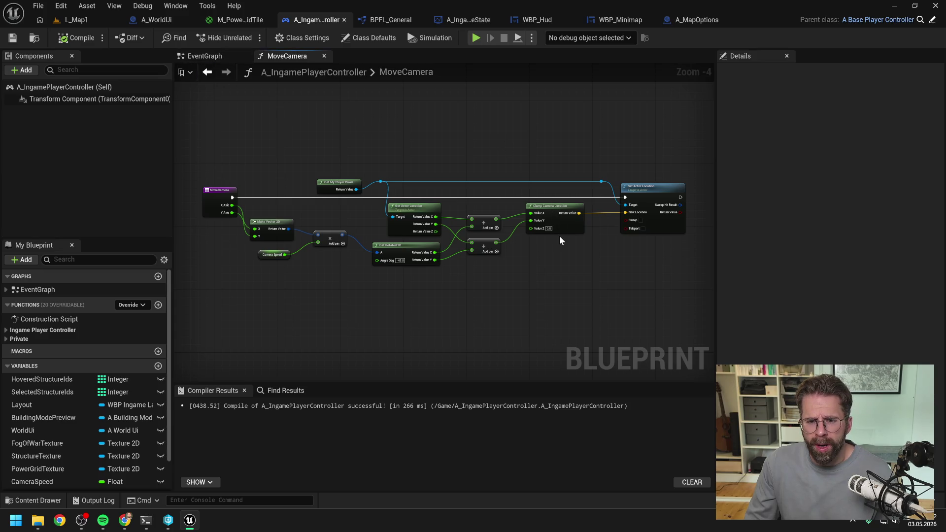
scroll(554, 247, "up", 1)
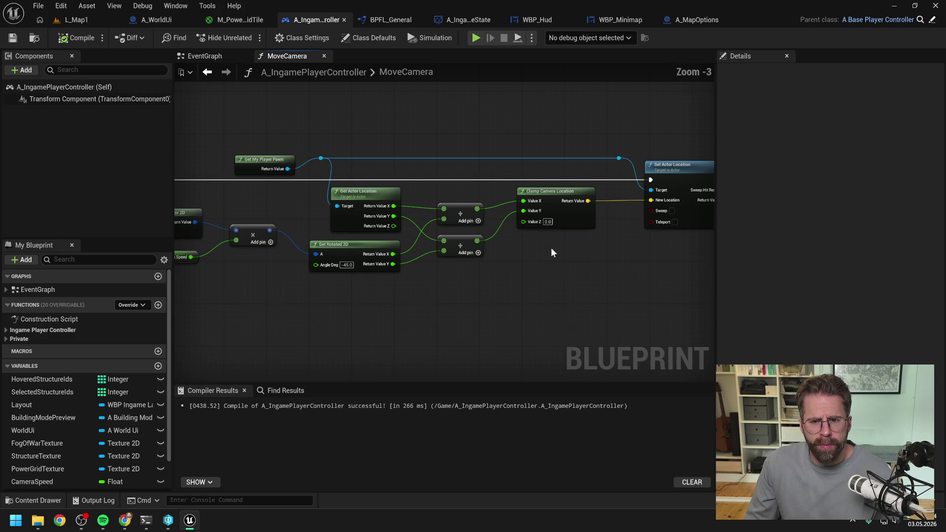
scroll(551, 247, "down", 1)
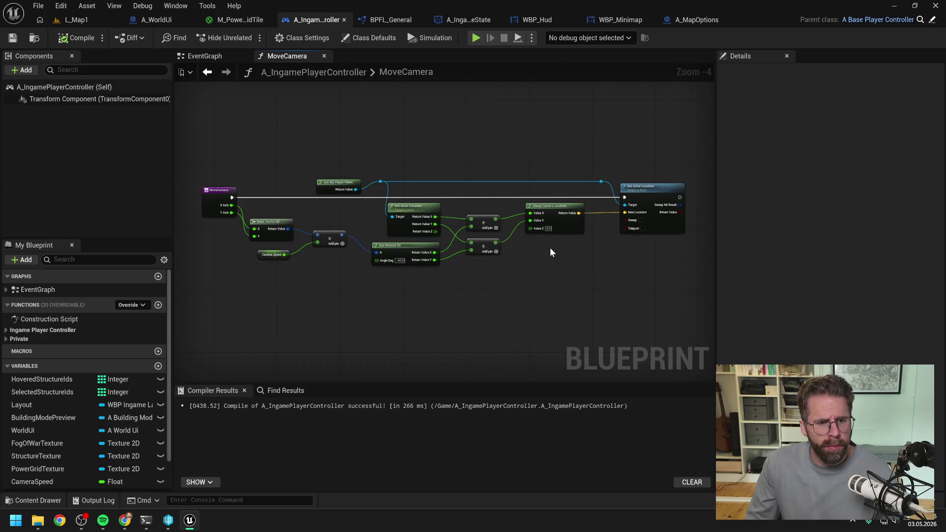
scroll(549, 246, "up", 1)
scroll(521, 256, "up", 1)
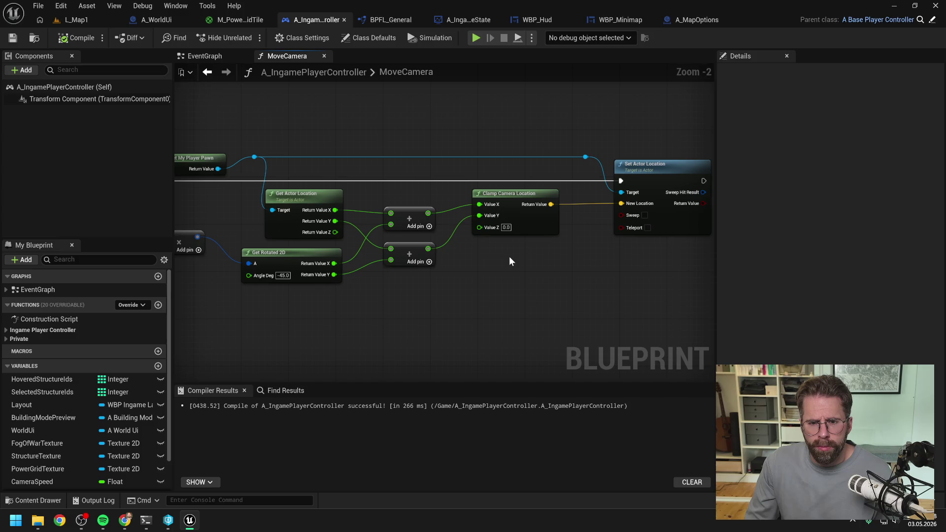
right_click(619, 205)
left_click(642, 261)
left_click_drag(551, 204, 622, 204)
mouse_move(428, 248)
left_mouse_down()
mouse_move(489, 248)
mouse_move(633, 216)
left_mouse_up()
- Compile and save the player controller, checking out the asset so it saves
left_click(72, 41)
key("ctrl+s")
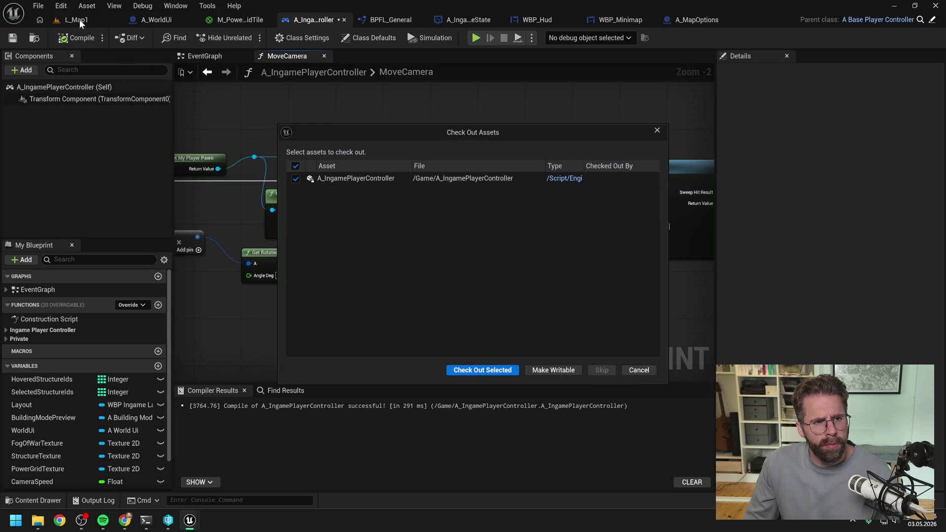
left_click(467, 367)
- Play L_Map1 in the editor and pan the camera right, left and down
left_click(83, 21)
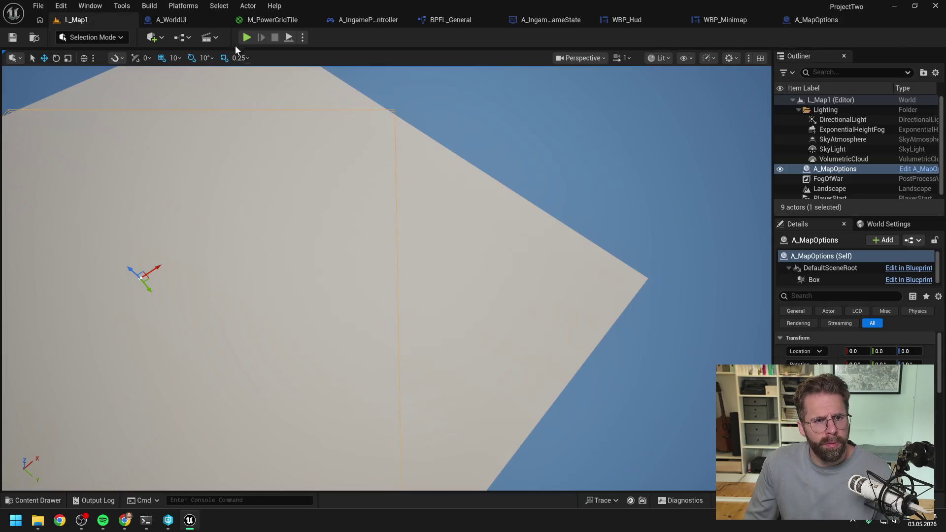
key("alt+p")
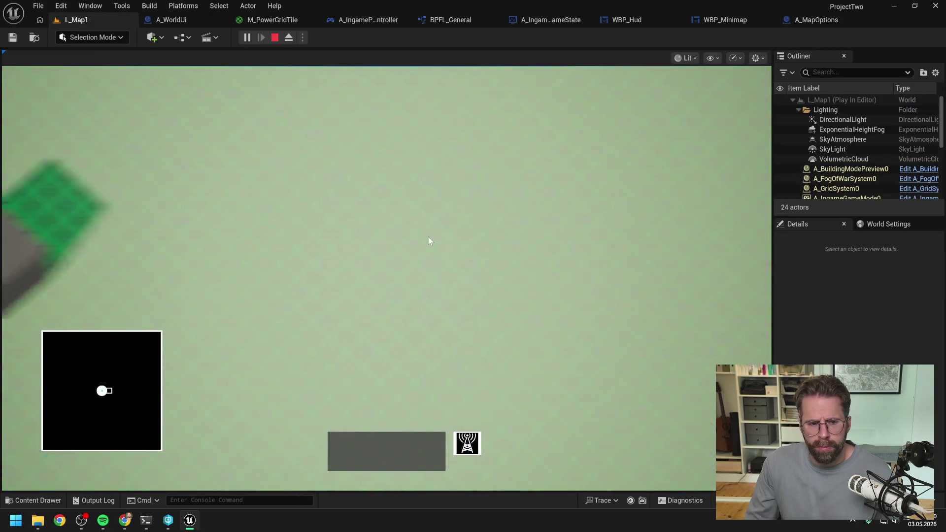
key("d")
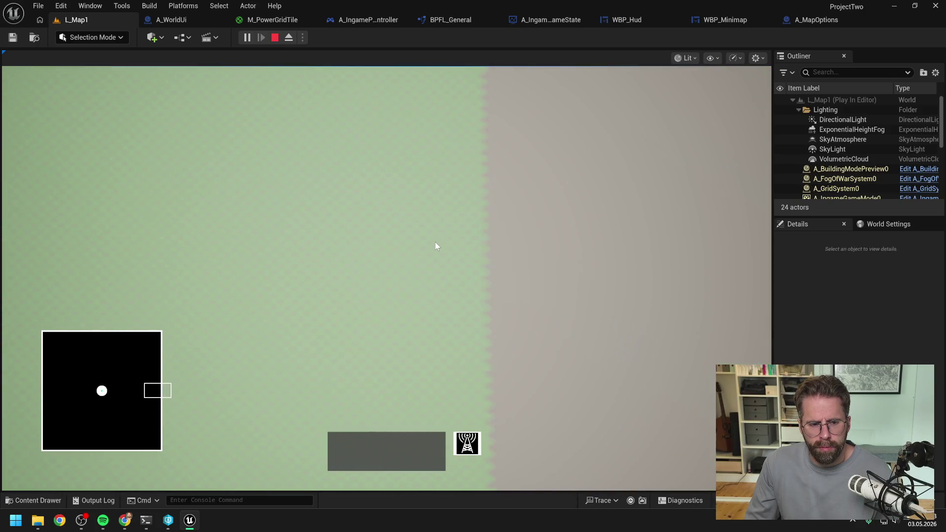
key("d")
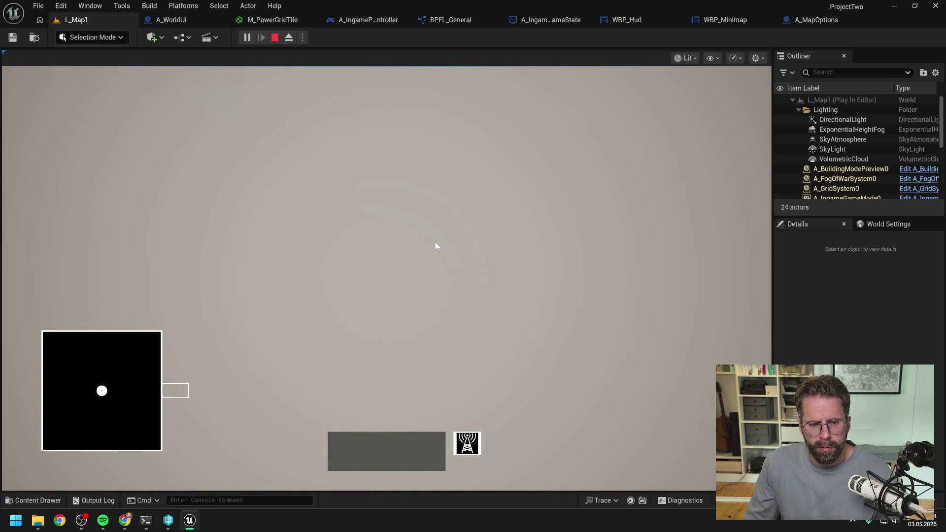
key("a")
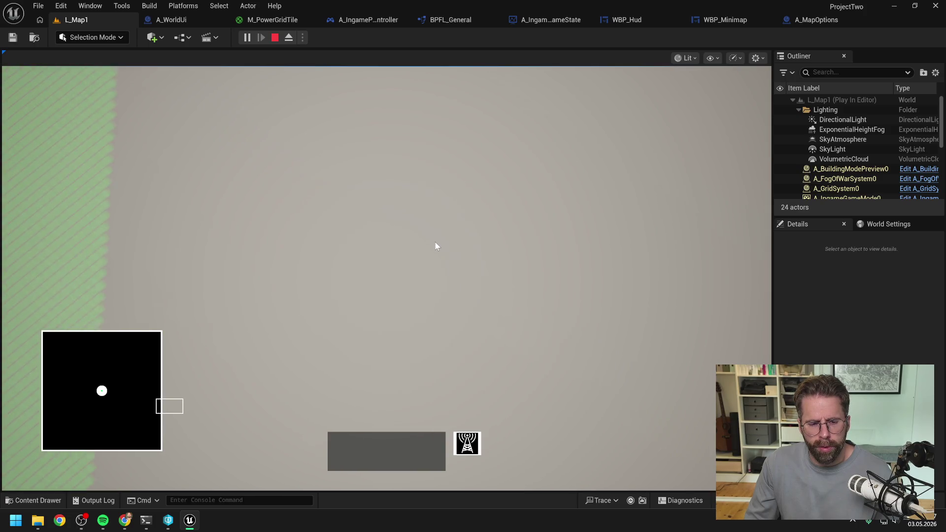
key("a")
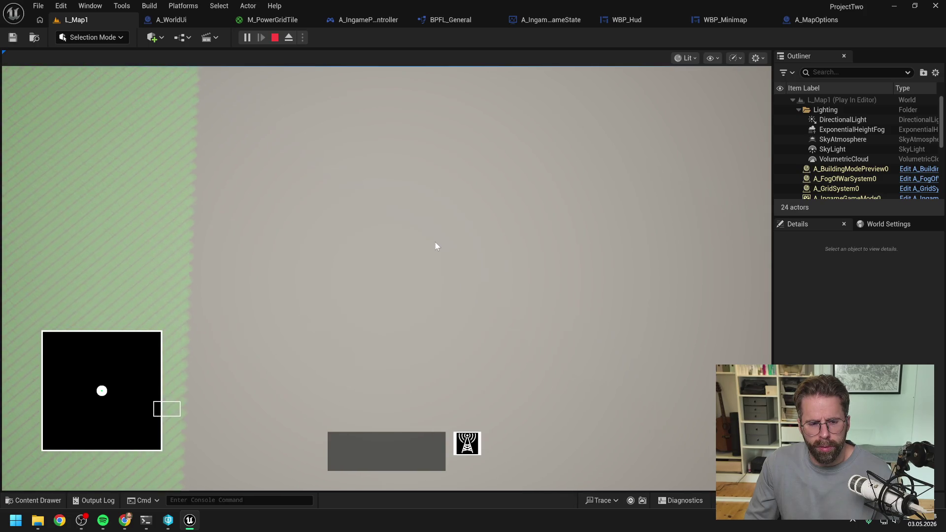
key("a")
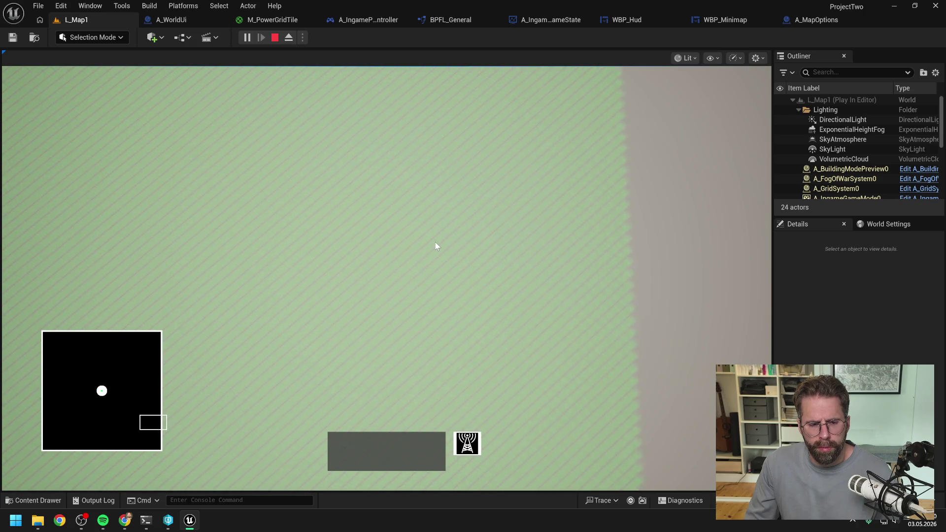
key("a")
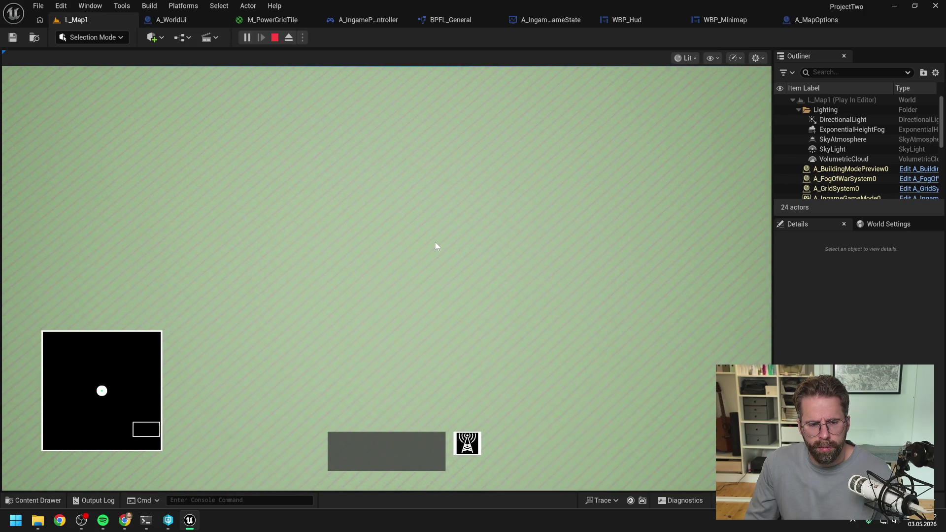
key("s")
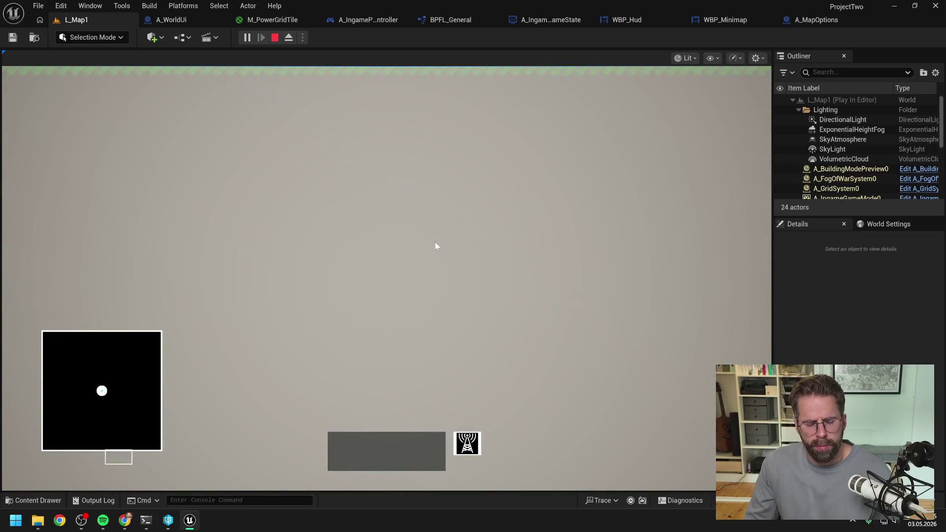
key("s")
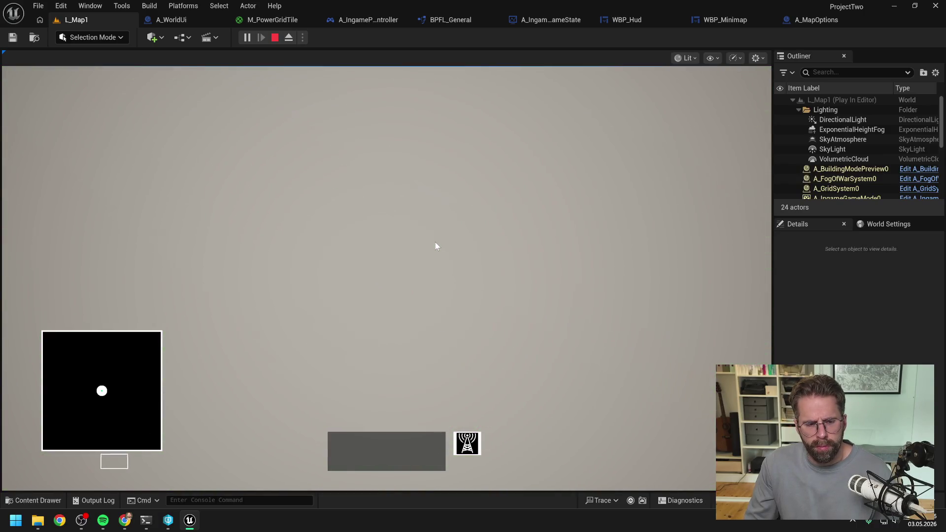
- Pan the camera up and down toward the green terrain while watching the minimap, then stop playing
key("w")
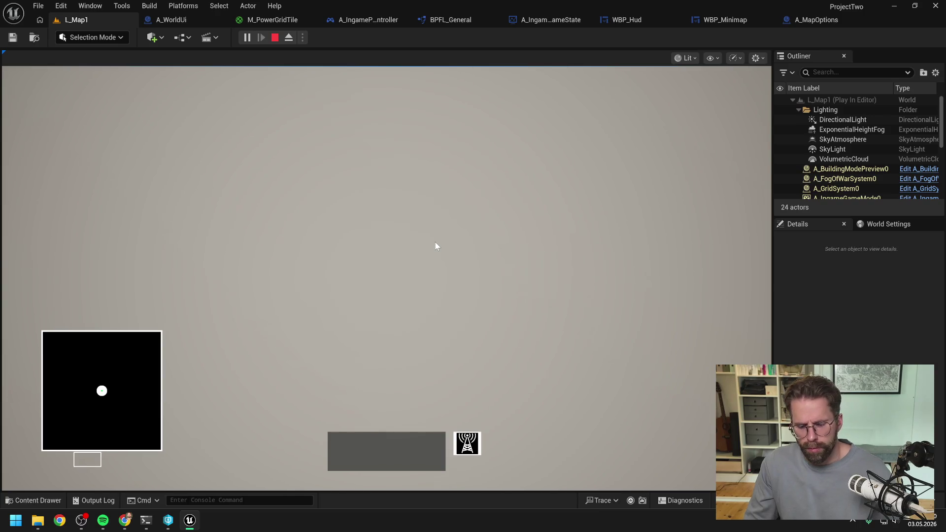
key("w")
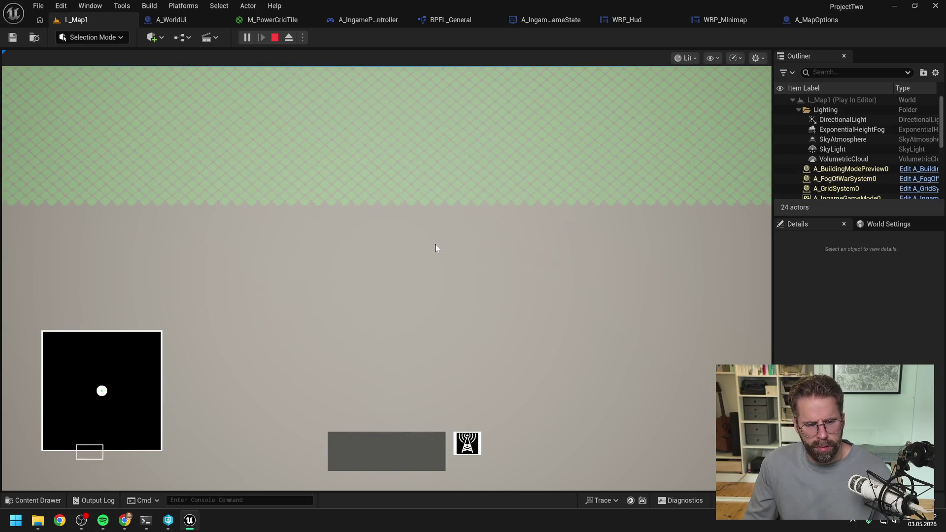
key("s")
key("w")
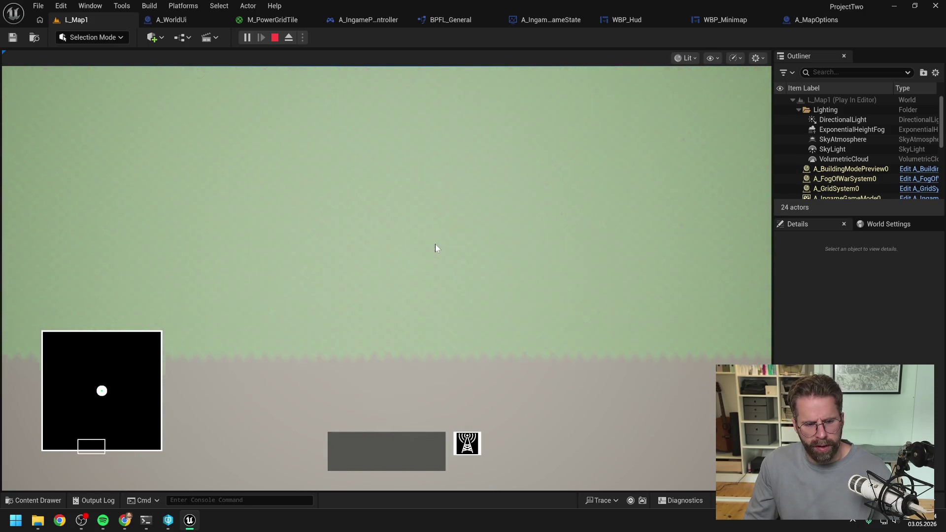
key("s")
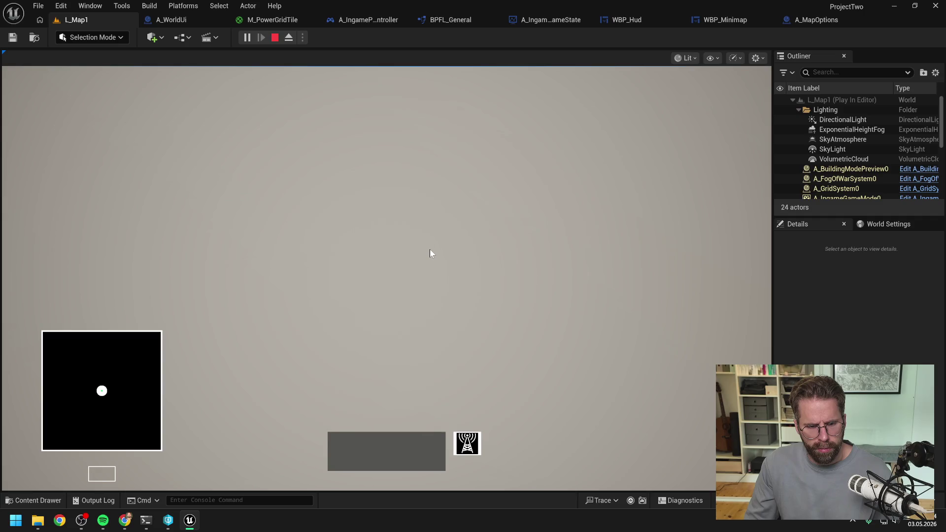
key("w")
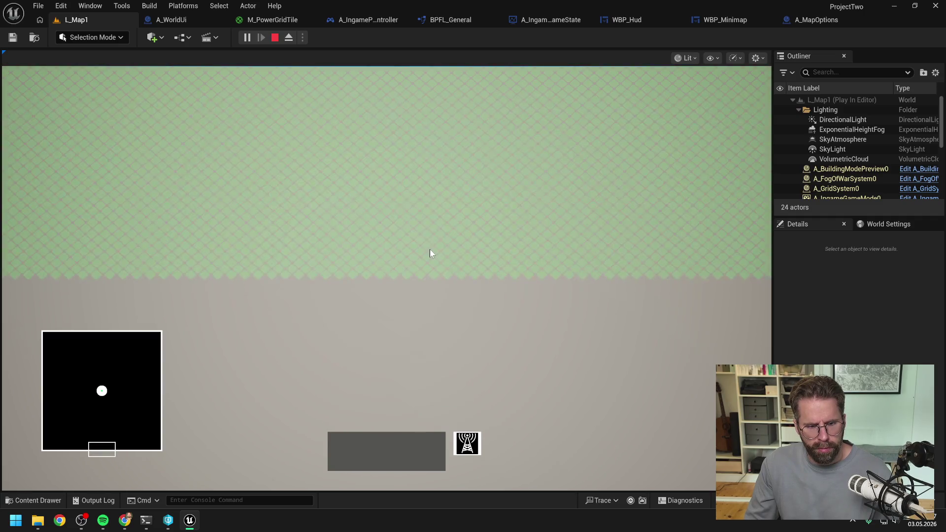
key("s")
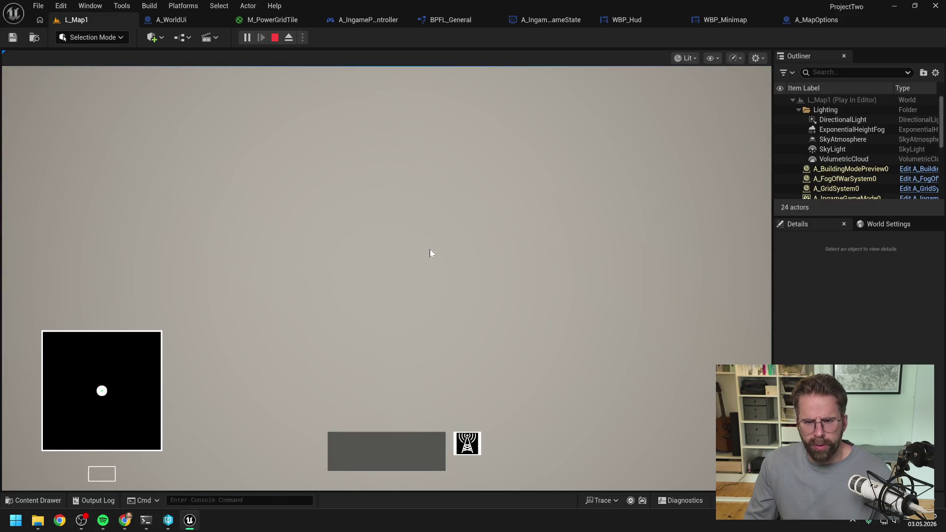
key("Escape")
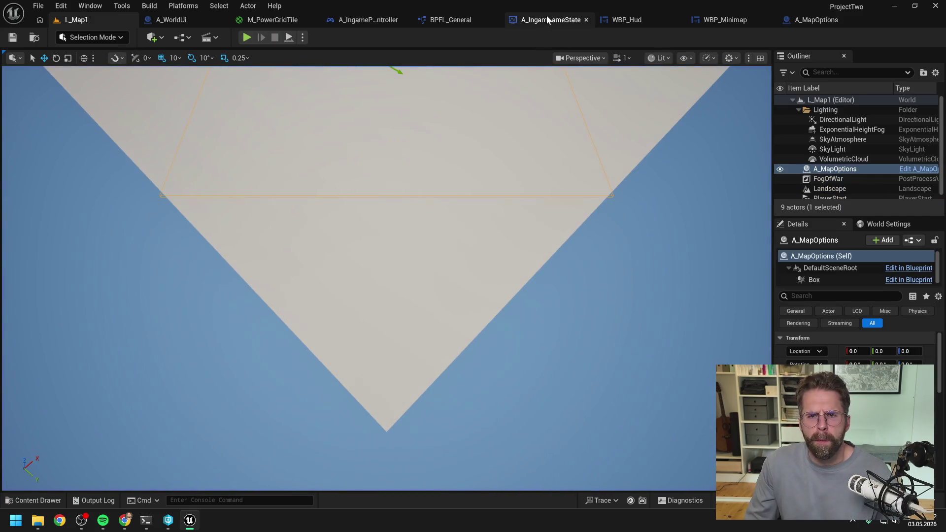
- Tidy the MoveCamera graph by nudging the Make Vector 2D node up-right
left_click(377, 20)
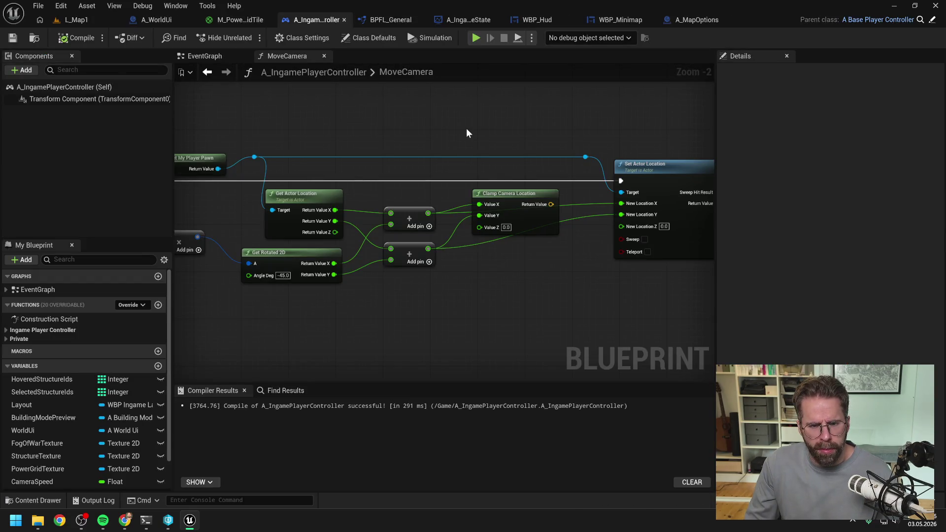
scroll(467, 133, "down", 1)
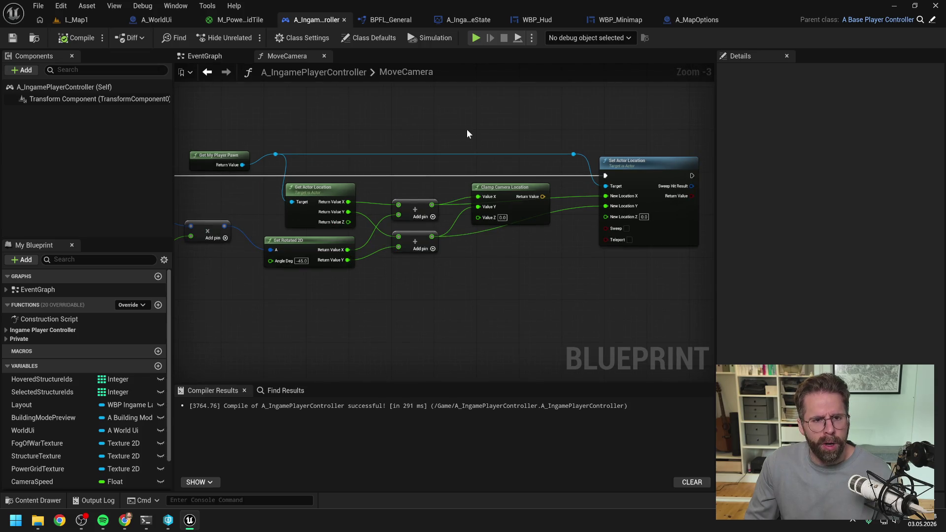
left_click_drag(510, 129, 607, 130)
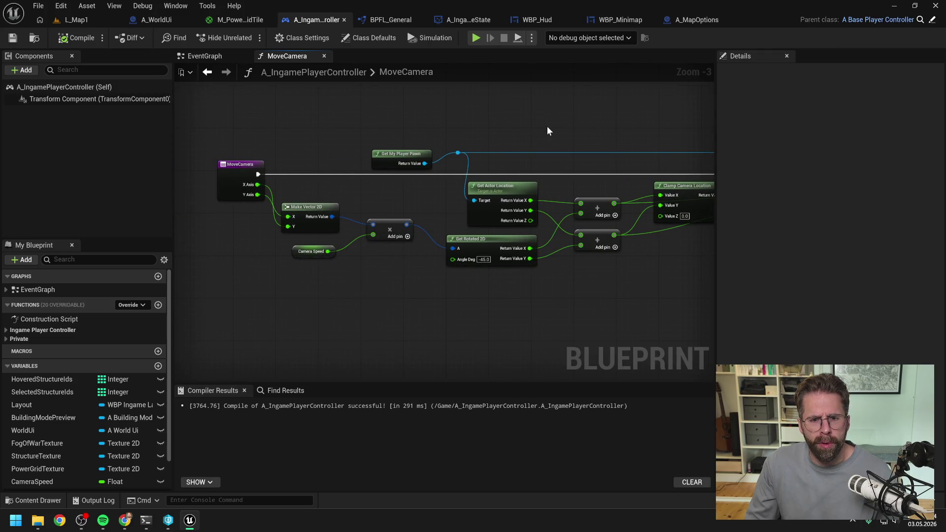
left_click(202, 55)
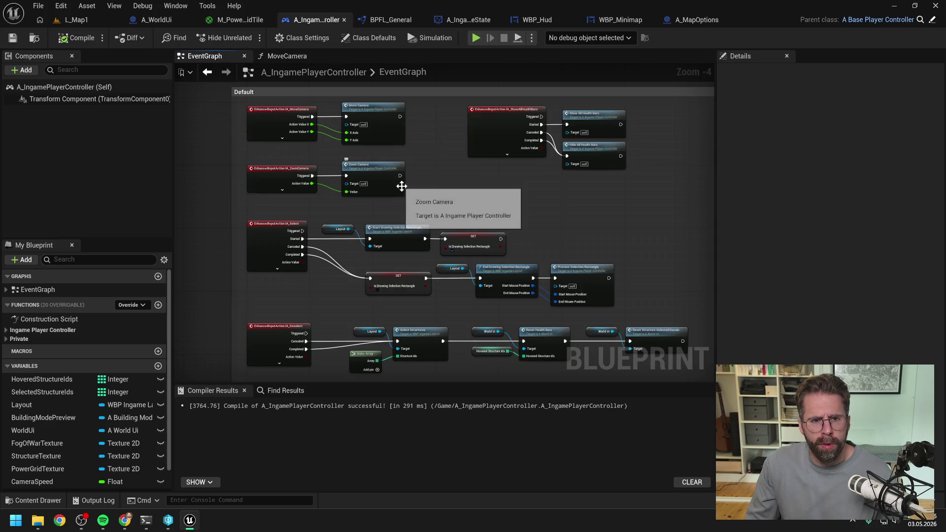
double_click(385, 115)
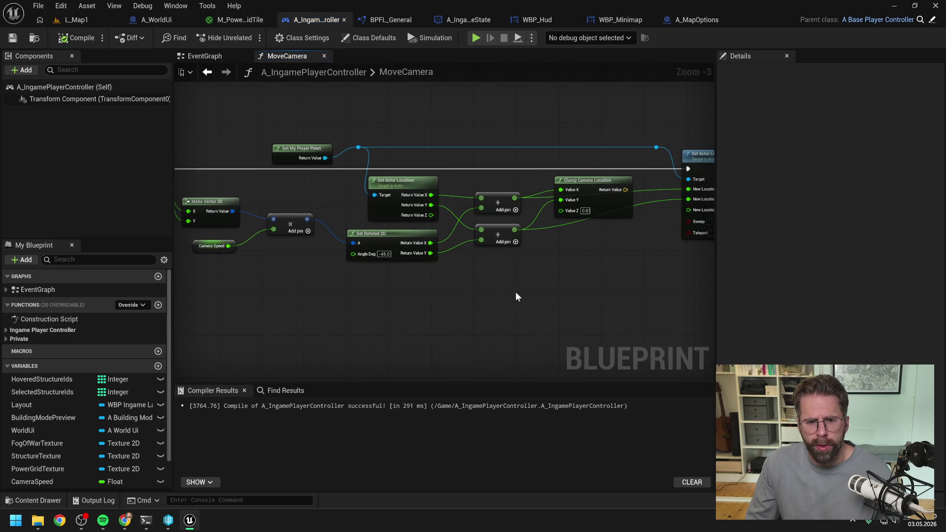
left_click_drag(515, 295, 592, 282)
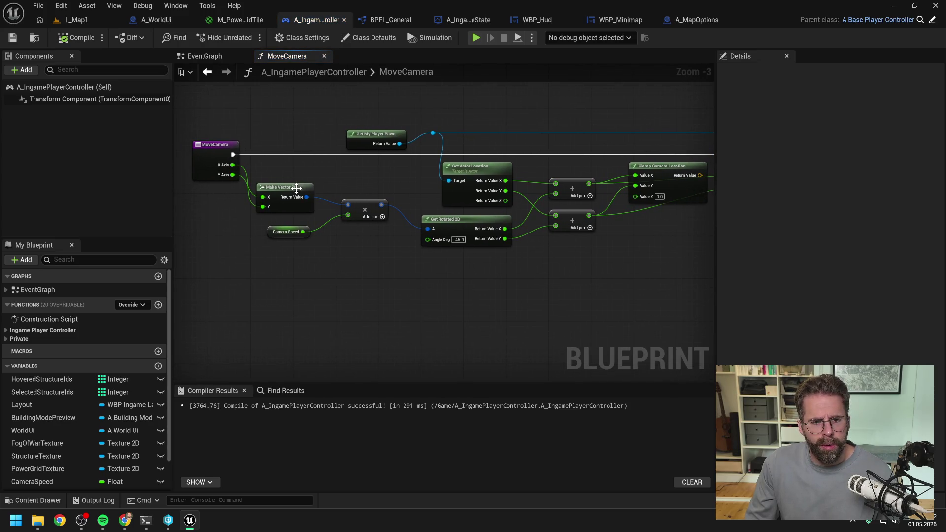
left_click_drag(297, 183, 305, 176)
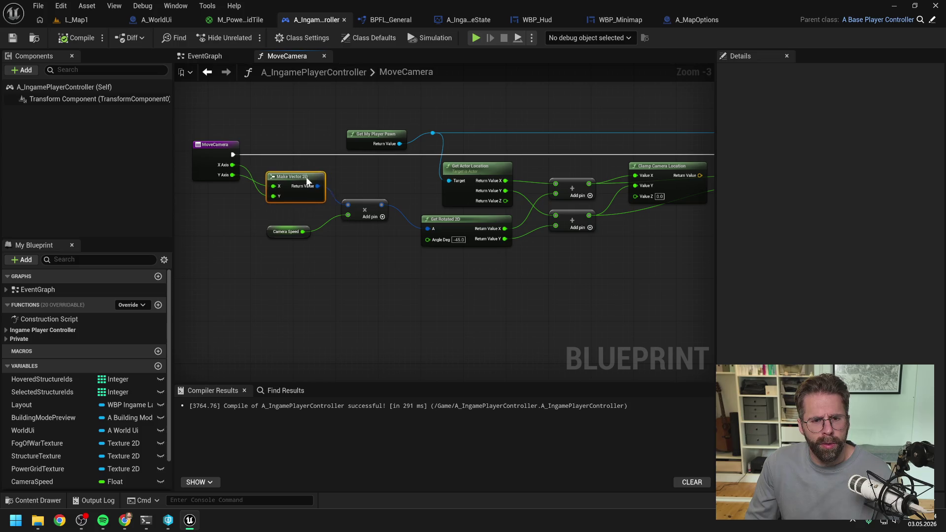
left_click(372, 178)
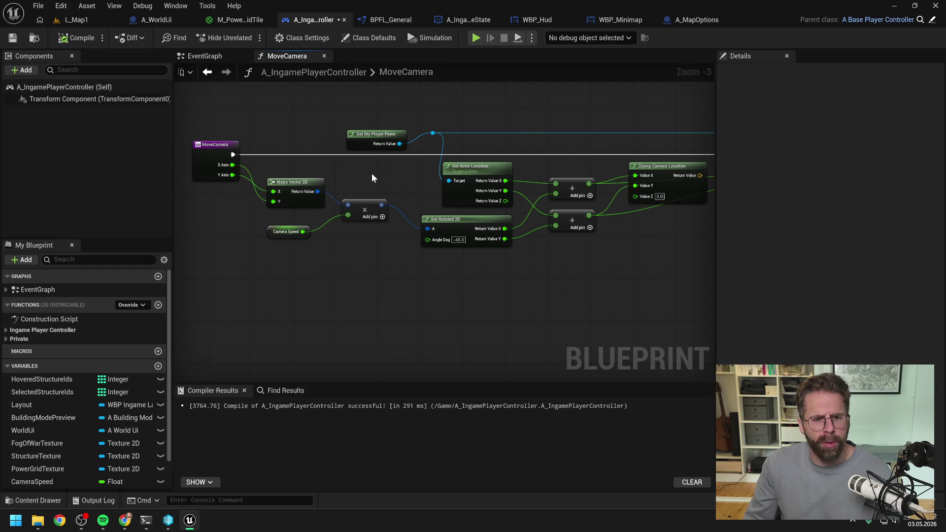
- Move Clamp Camera Location above the other MoveCamera nodes, then save from the EventGraph
left_click(222, 57)
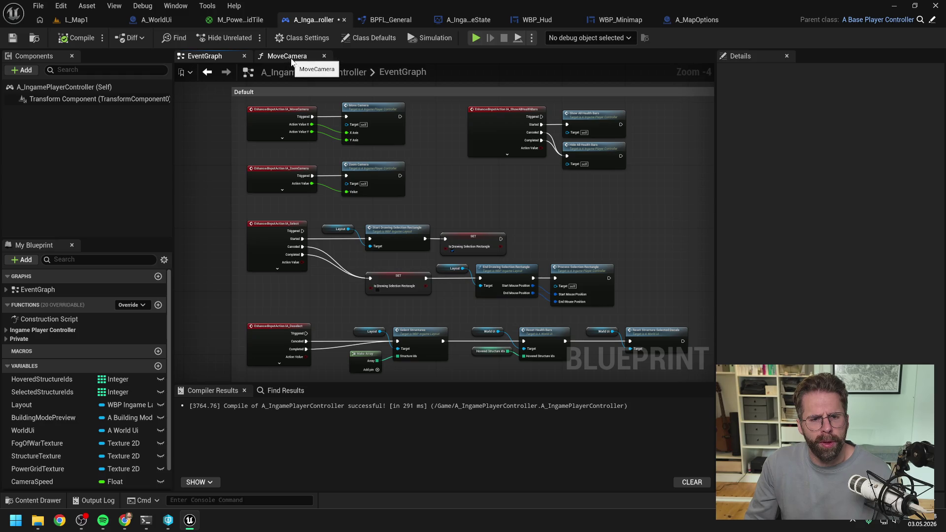
left_click(291, 58)
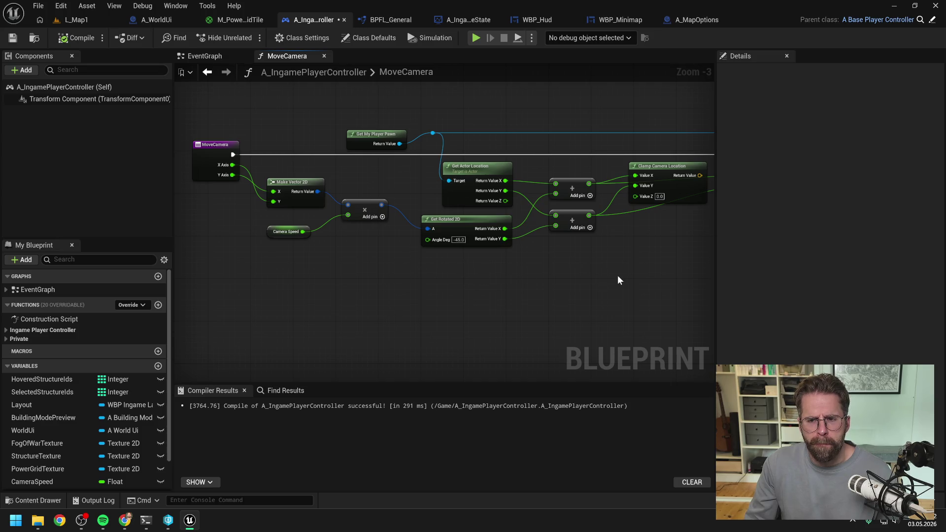
left_click_drag(617, 275, 470, 275)
left_click_drag(520, 169, 540, 90)
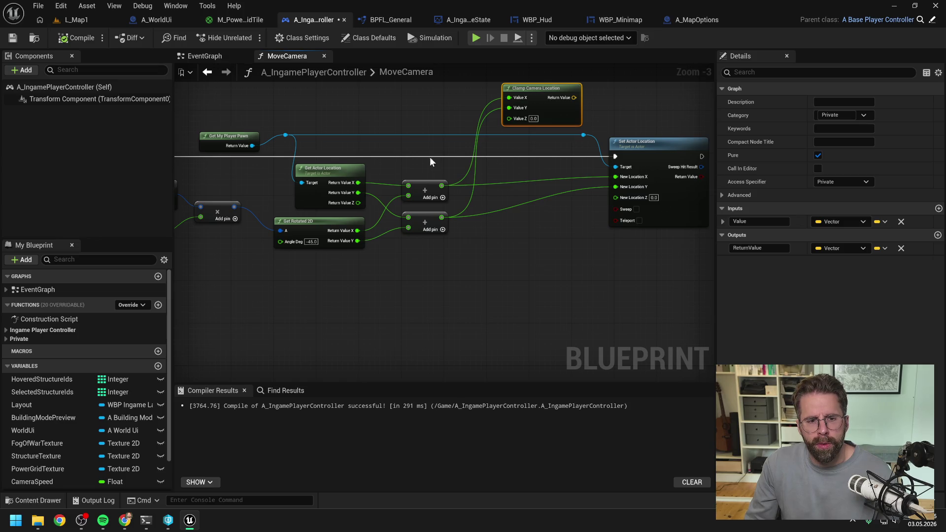
mouse_move(385, 254)
left_mouse_down()
mouse_move(445, 258)
mouse_move(578, 241)
mouse_move(765, 256)
left_mouse_up()
mouse_move(483, 259)
left_mouse_down()
mouse_move(350, 256)
mouse_move(350, 264)
left_mouse_up()
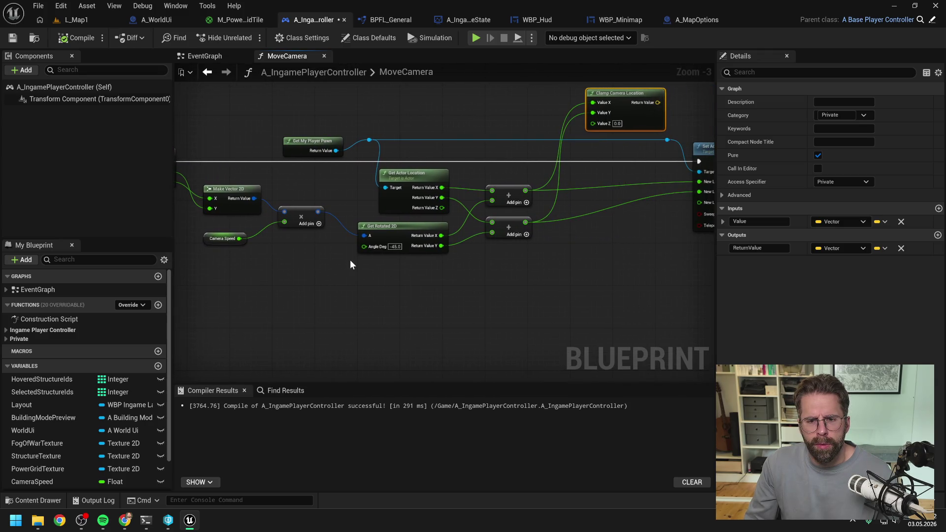
scroll(367, 266, "down", 1)
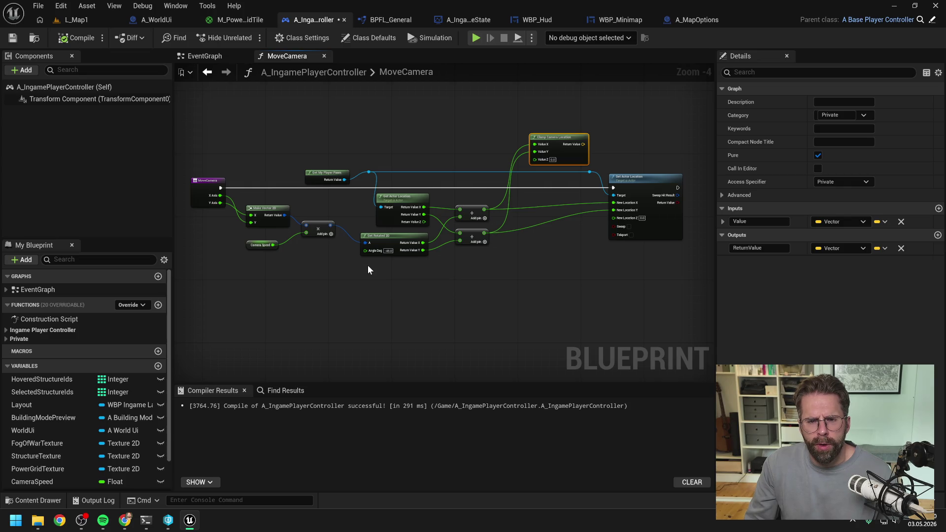
left_click_drag(555, 138, 552, 135)
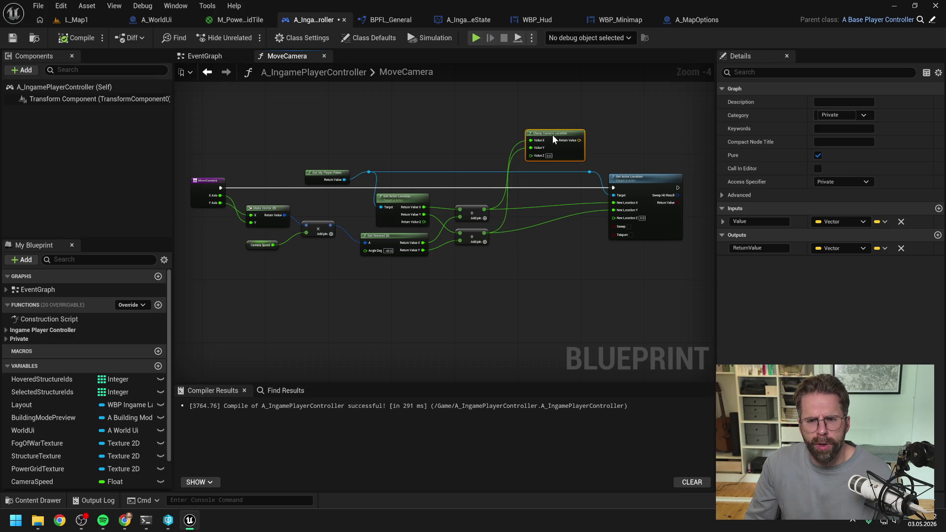
left_click(557, 268)
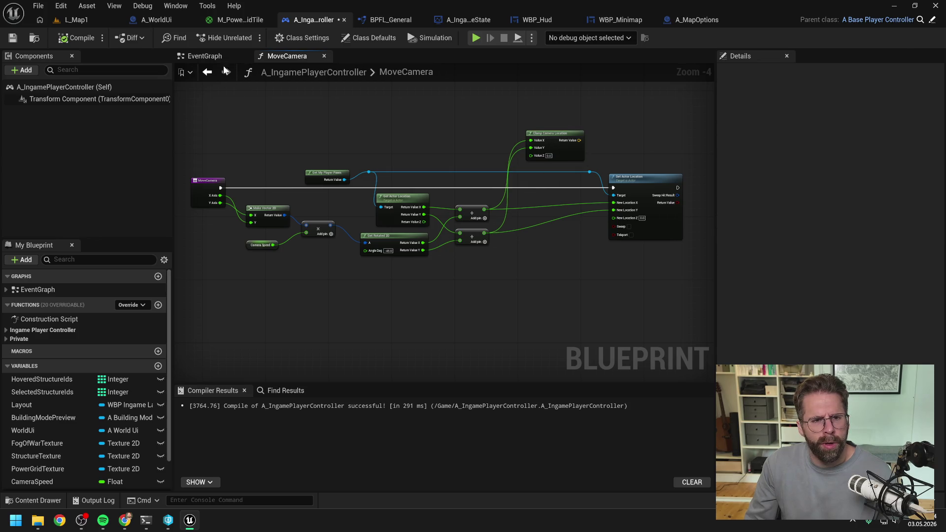
left_click(209, 56)
key("ctrl+s")
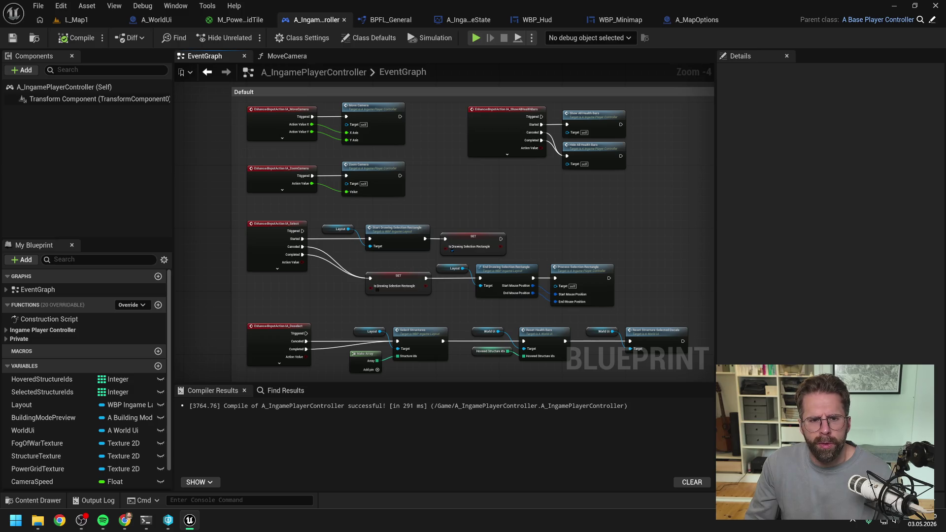
- Review the ScrollCamera function graph that Event Tick calls
left_click_drag(217, 140, 239, 215)
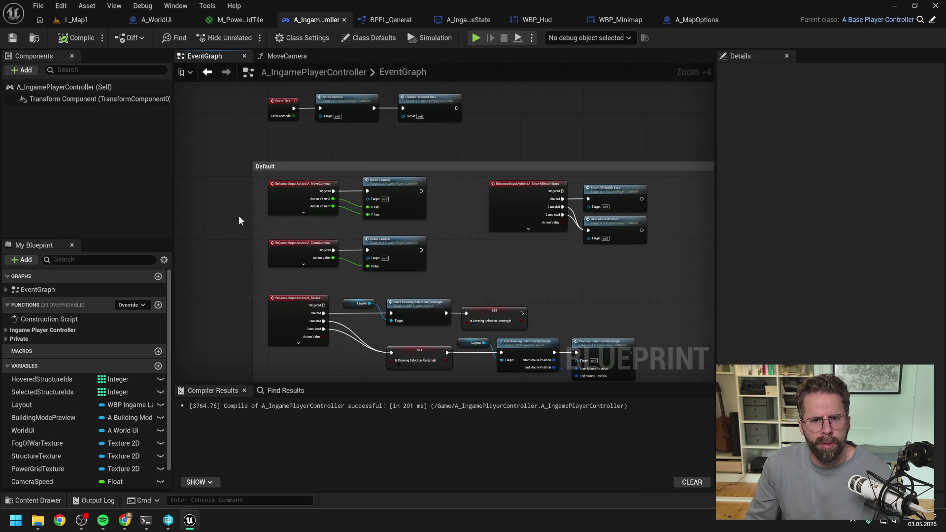
double_click(351, 102)
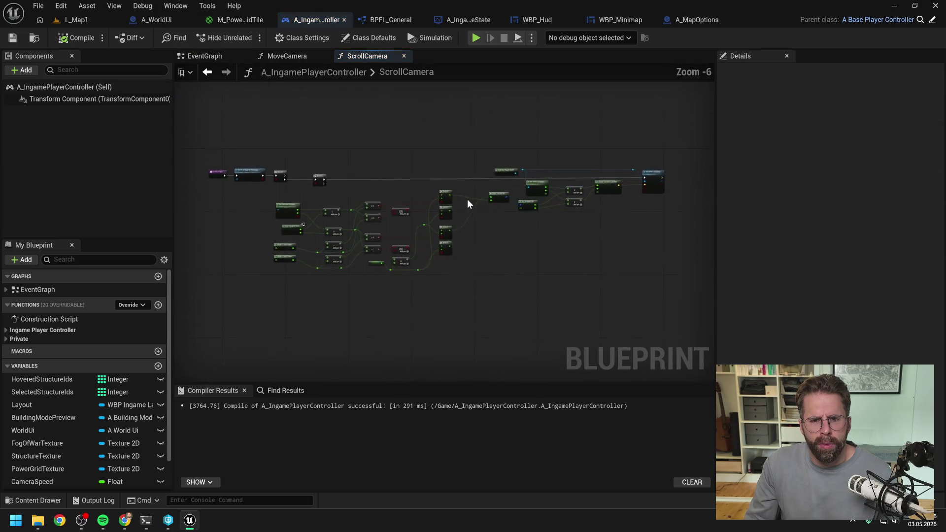
scroll(624, 266, "down", 1)
left_click_drag(624, 266, 487, 239)
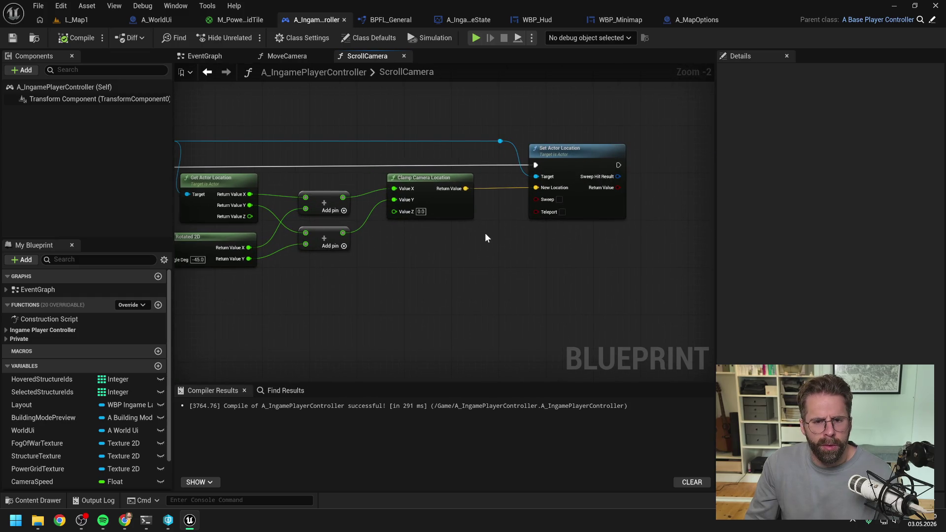
mouse_move(485, 238)
left_mouse_down()
mouse_move(631, 234)
mouse_move(577, 234)
left_mouse_up()
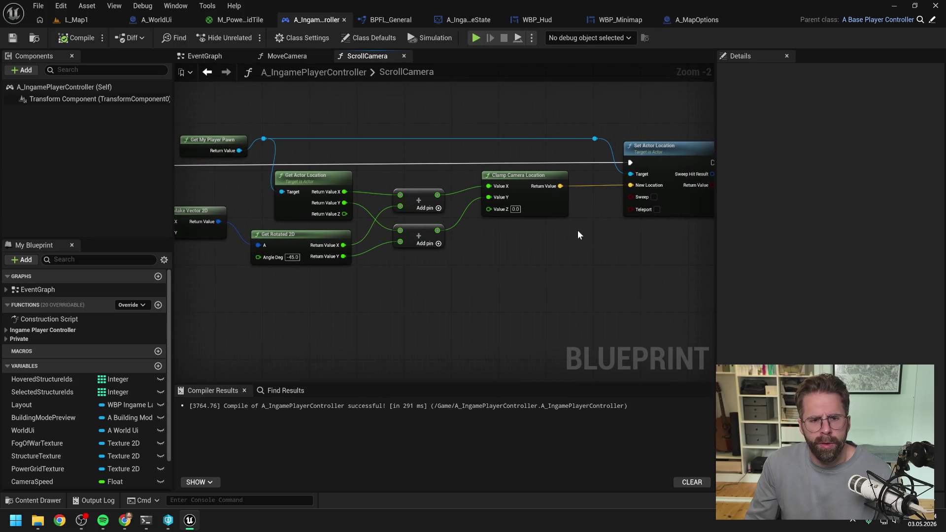
- Break the Event Tick wire to Scroll Camera and compile the player controller
left_click(208, 57)
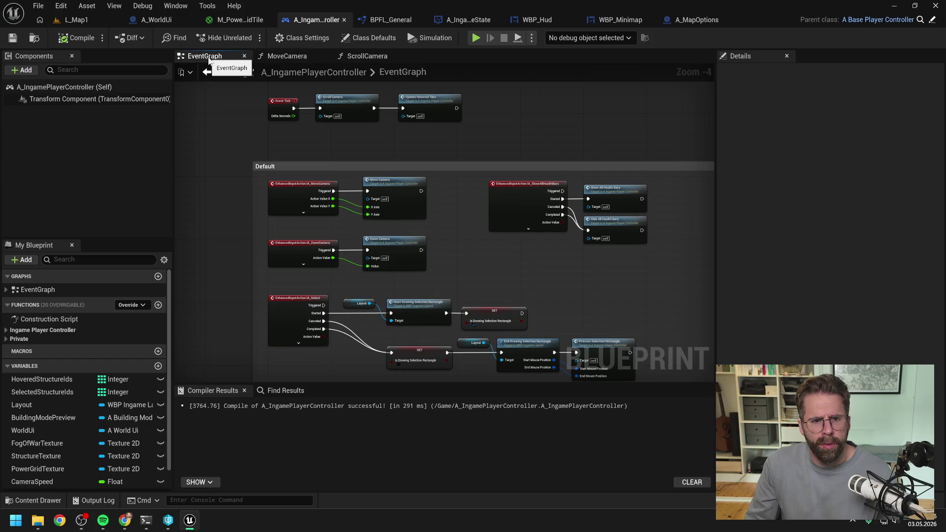
left_click(381, 56)
left_click(207, 57)
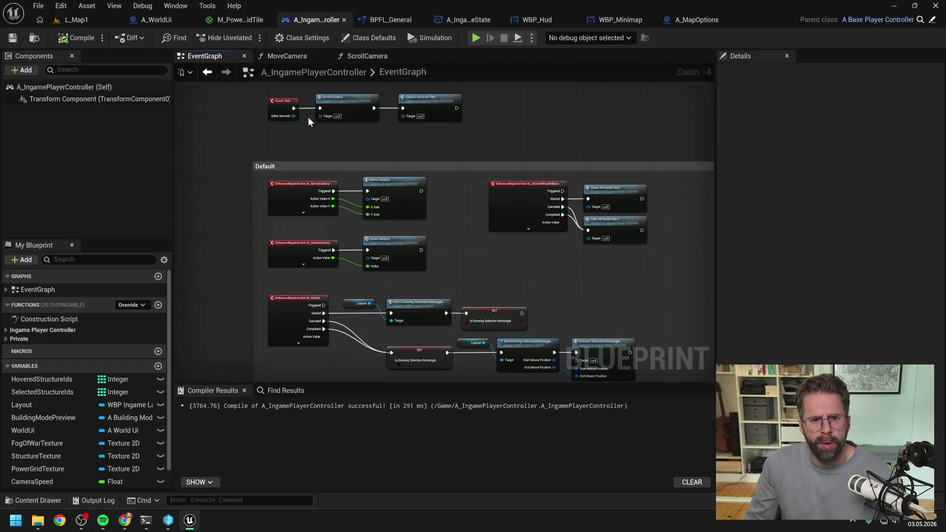
scroll(308, 107, "up", 2)
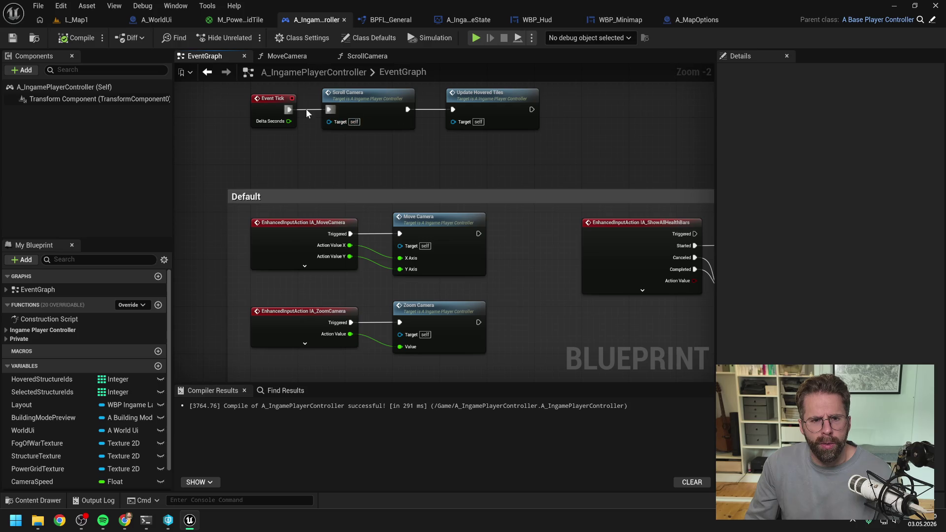
left_click(290, 109, "alt")
left_click(84, 38)
left_click(82, 24)
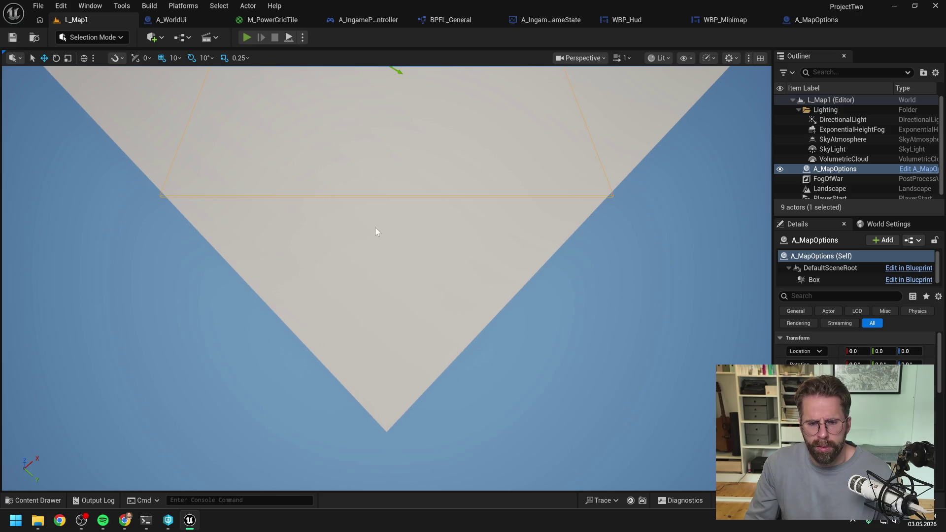
- Play-test L_Map1 panning right, left and down, then view A_MapOptions' GetGridSize graph
key("alt+p")
key("d")
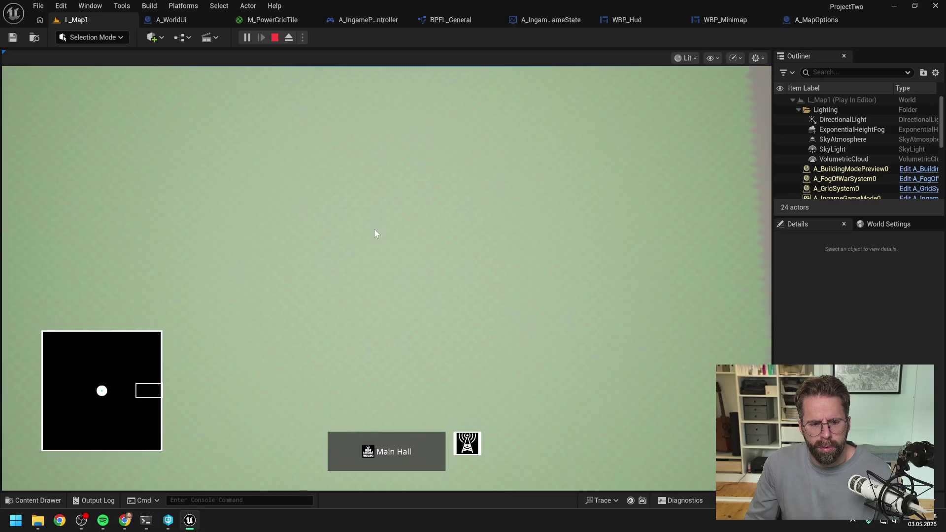
key("d")
key("d")
key("a")
key("s")
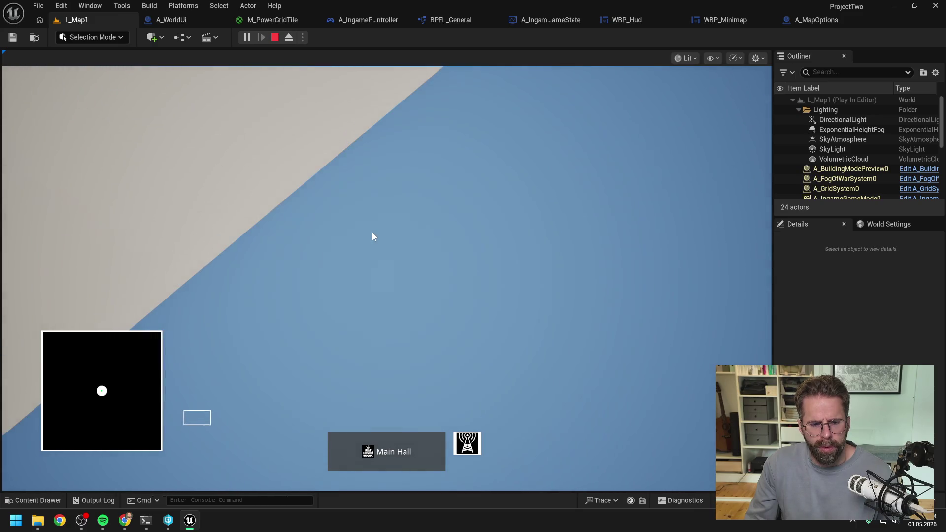
key("Escape")
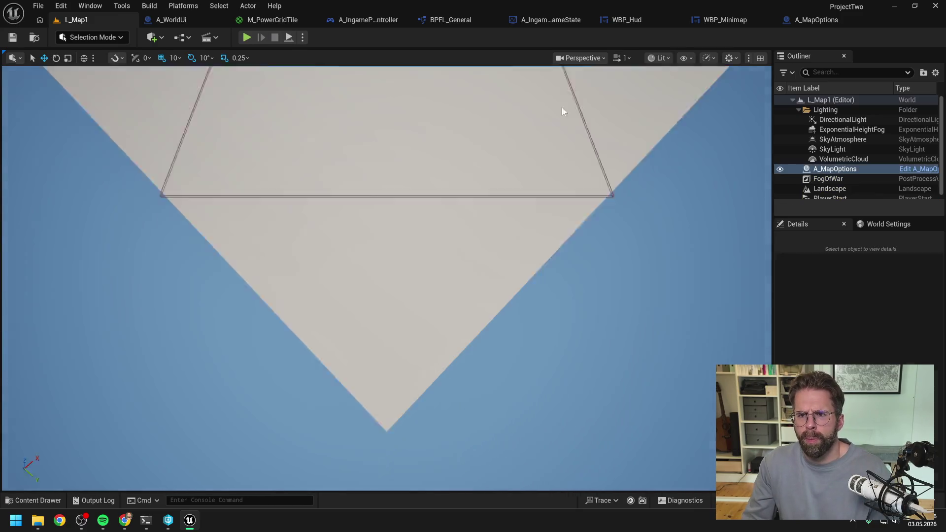
left_click(813, 19)
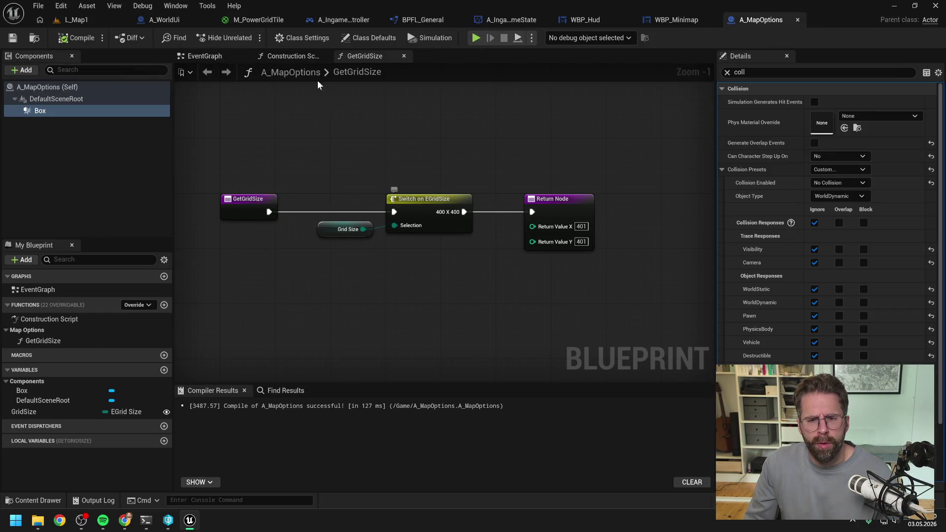
- Reconnect Event Tick to Scroll Camera in the player controller's event graph
left_click(337, 19)
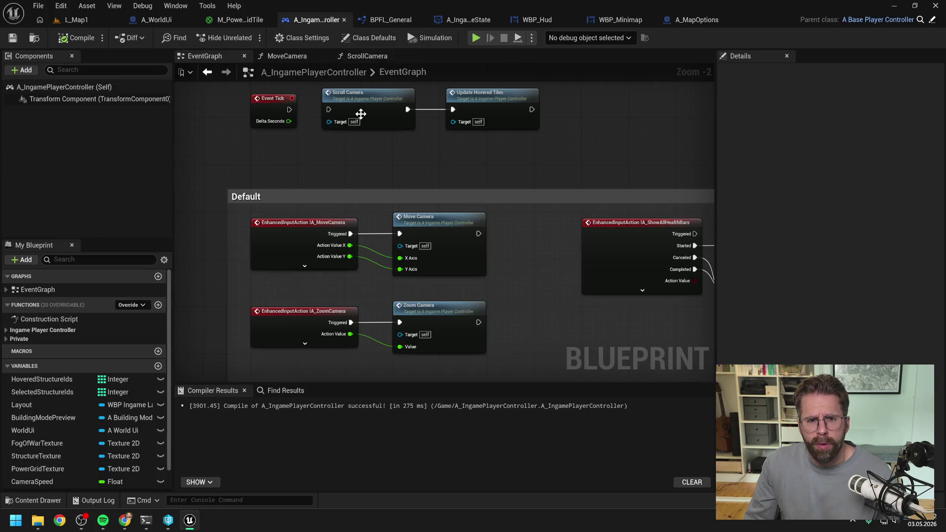
left_click_drag(289, 109, 327, 110)
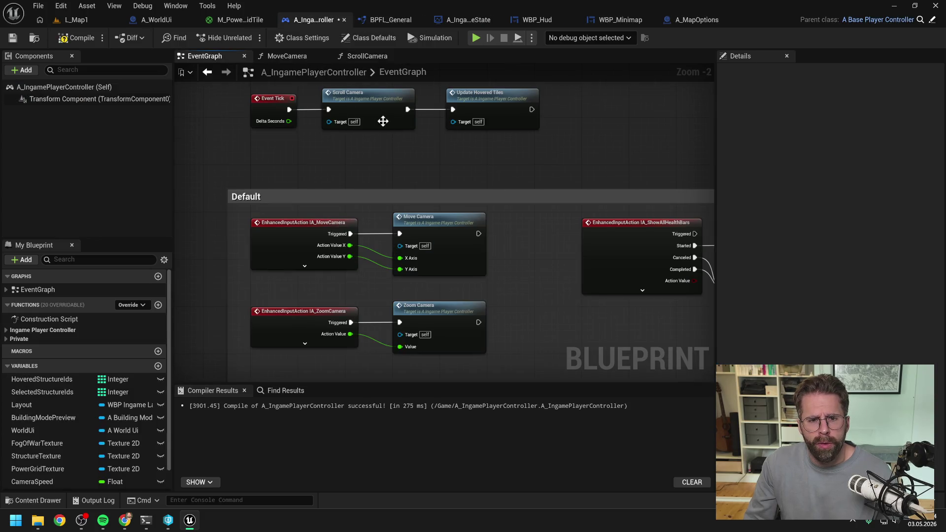
double_click(374, 106)
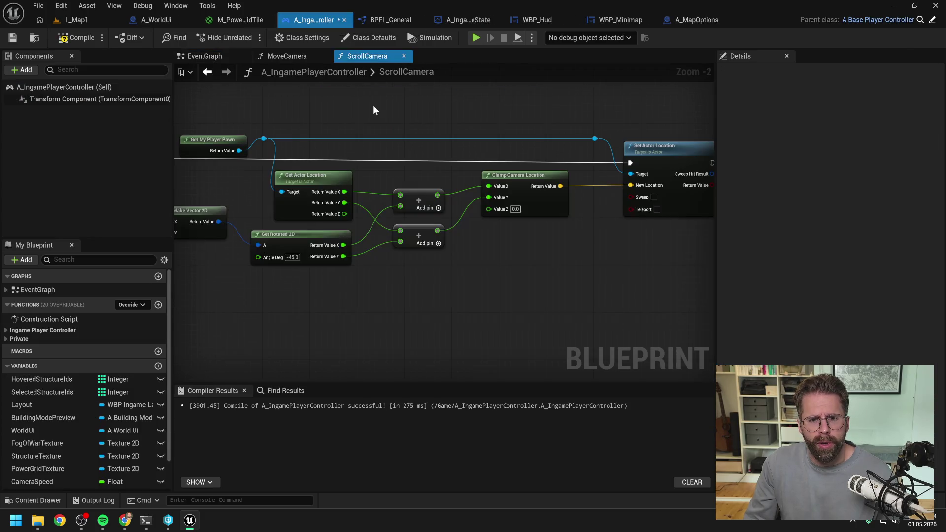
- Recombine Set Actor Location's X/Y/Z pins and wire Clamp Camera Location's result into New Location
left_click(288, 58)
left_click_drag(556, 135, 549, 190)
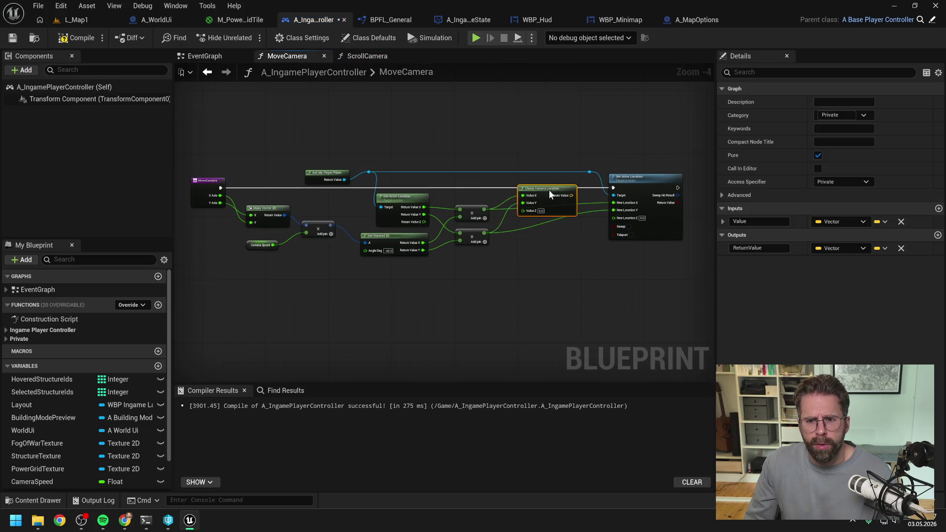
scroll(605, 208, "up", 3)
right_click(612, 203)
left_click(639, 259)
left_click_drag(539, 193, 613, 204)
left_click_drag(497, 183, 503, 196)
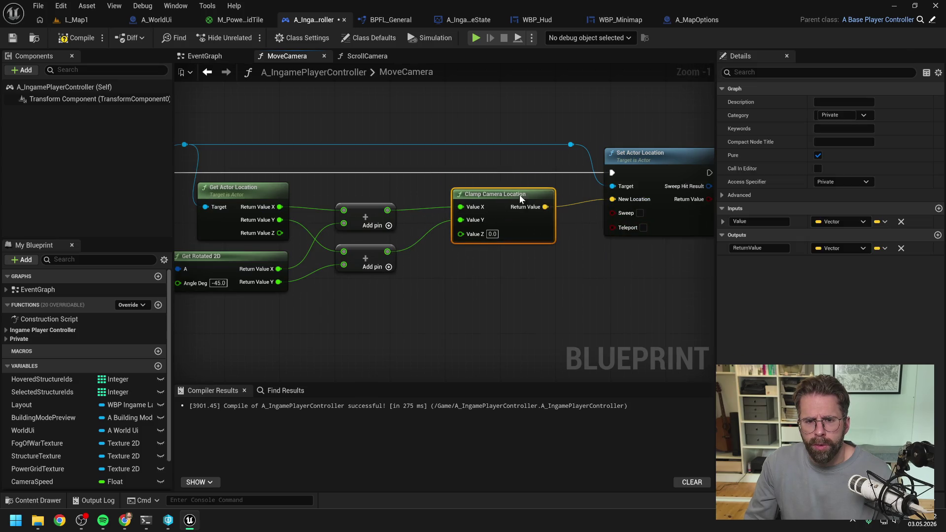
- Inspect the ClampCameraLocation graph, then compile and save the player controller
double_click(503, 195)
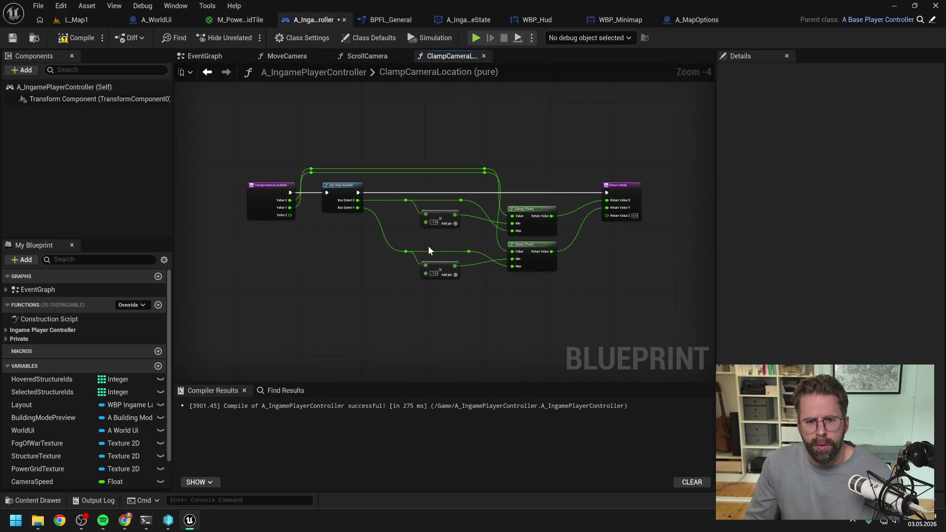
scroll(427, 247, "up", 1)
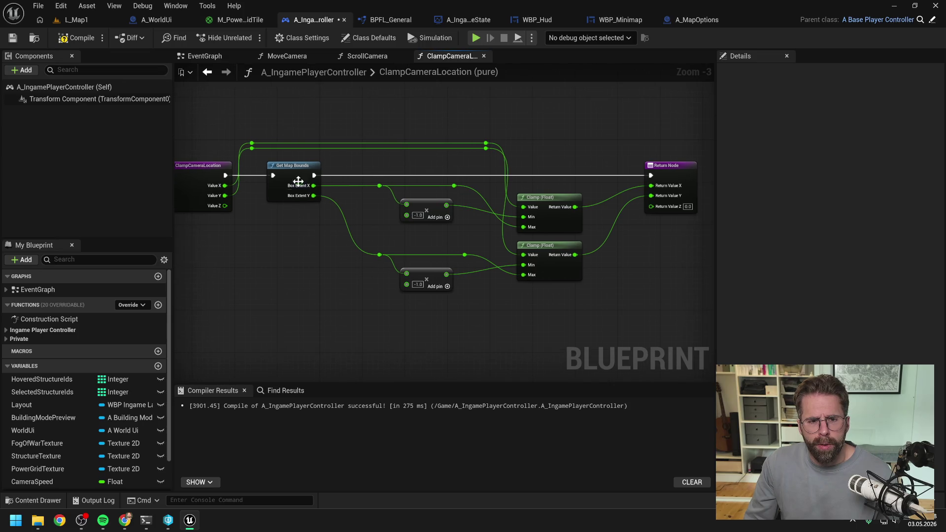
left_click(82, 38)
key("ctrl+s")
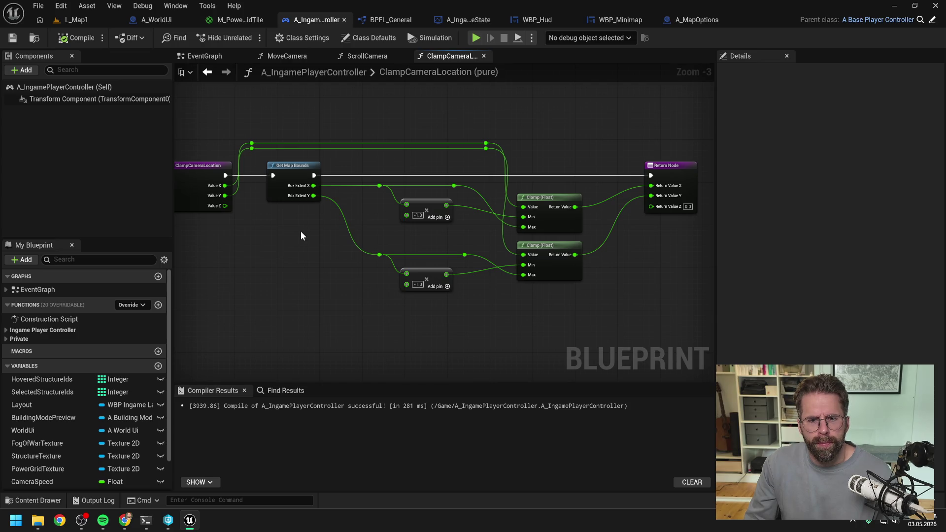
left_click_drag(301, 235, 318, 241)
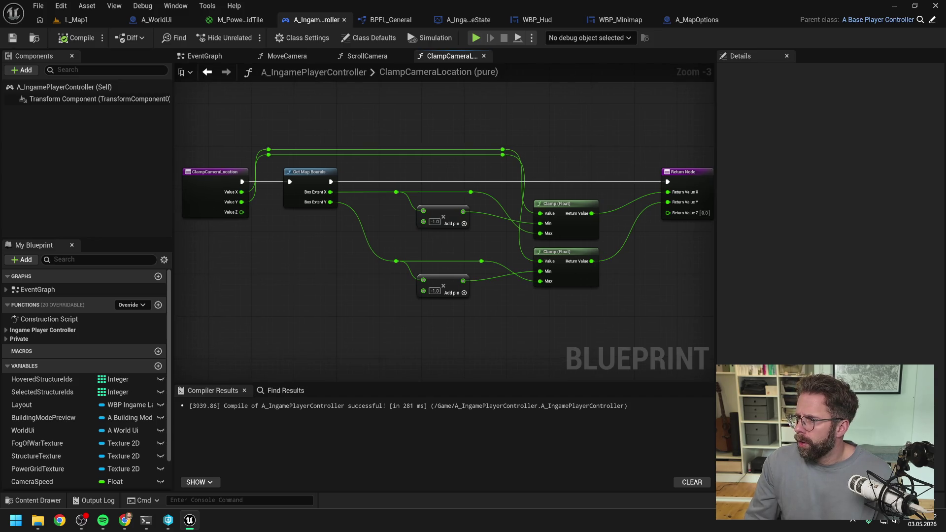
key("alt+Tab")
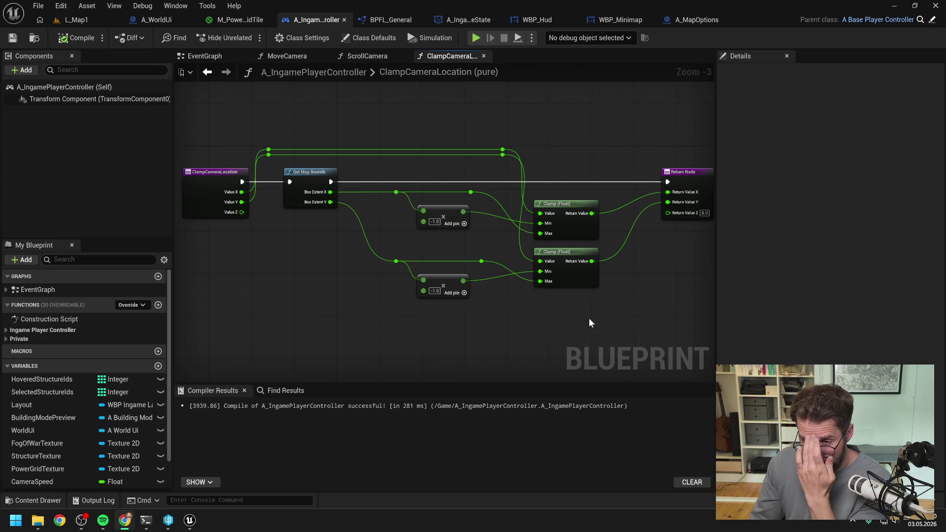
- Add a Clamp Location to Map Bounds node in ScrollCamera, searching 'clamp to map'
left_click(371, 57)
scroll(373, 102, "down", 1)
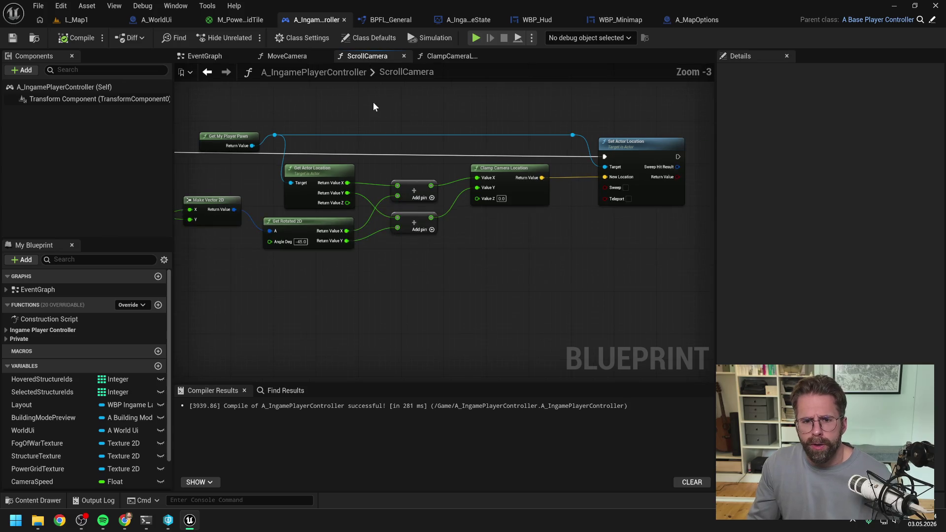
left_click_drag(373, 102, 438, 129)
right_click(543, 289)
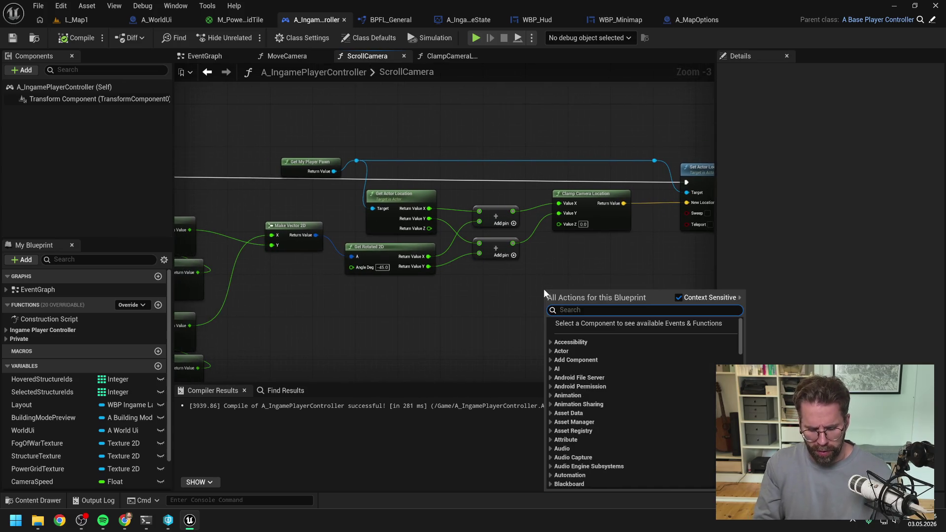
type("clamp to map")
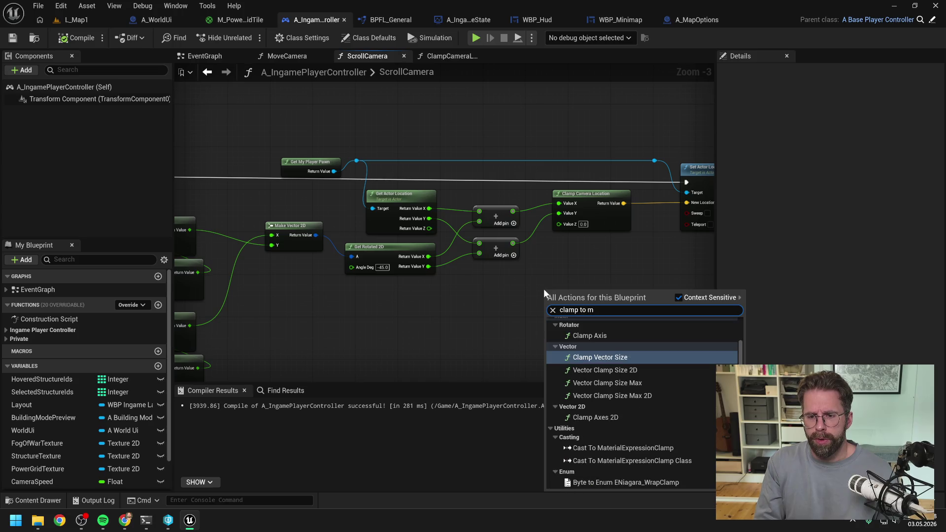
key("Return")
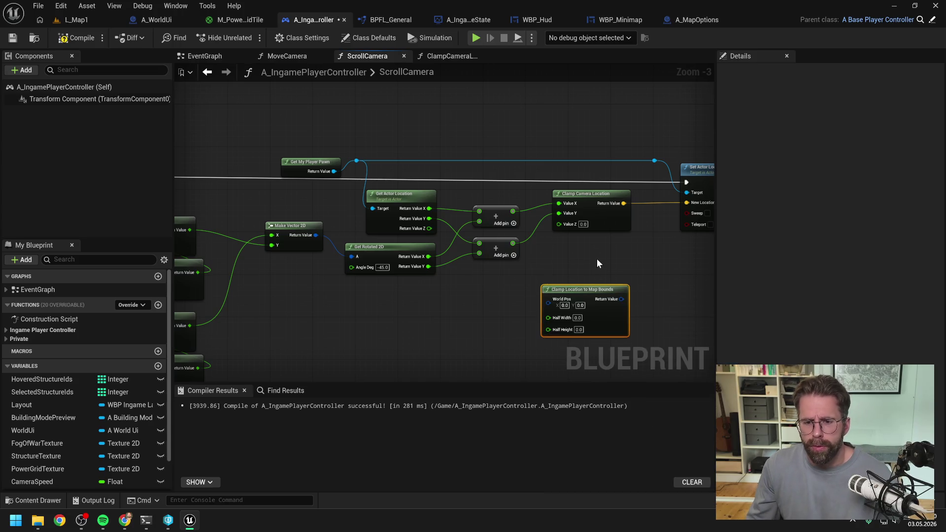
left_click_drag(596, 259, 501, 250)
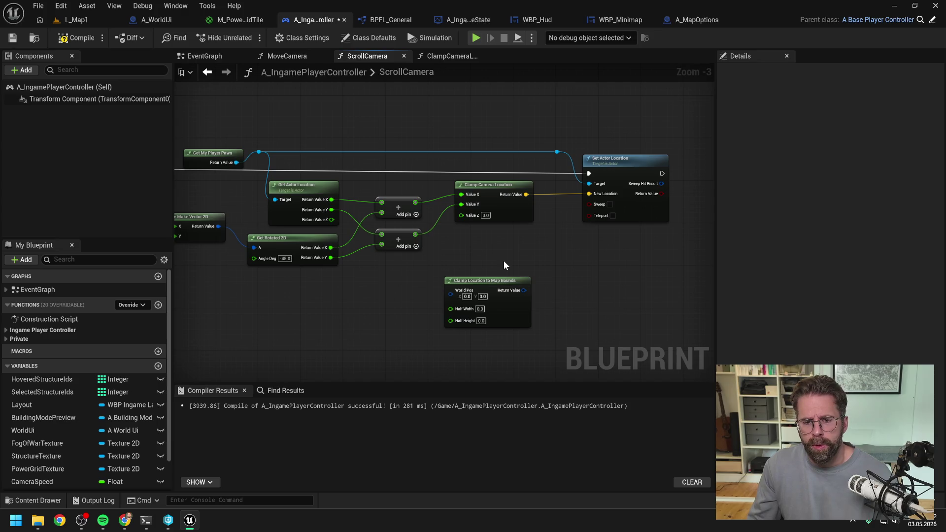
left_click_drag(496, 284, 504, 240)
left_click(592, 280)
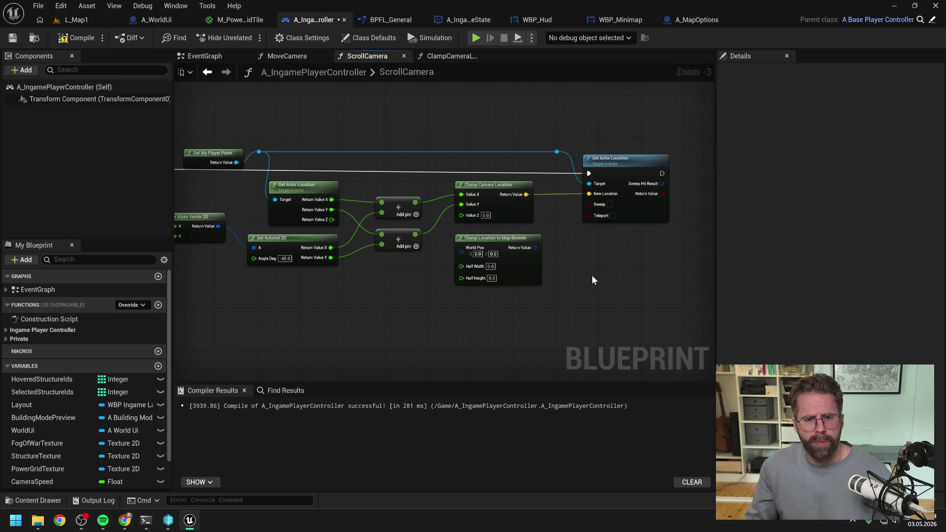
- Cut the clamp node from ScrollCamera and paste it into the ClampCameraLocation graph
left_click(507, 252)
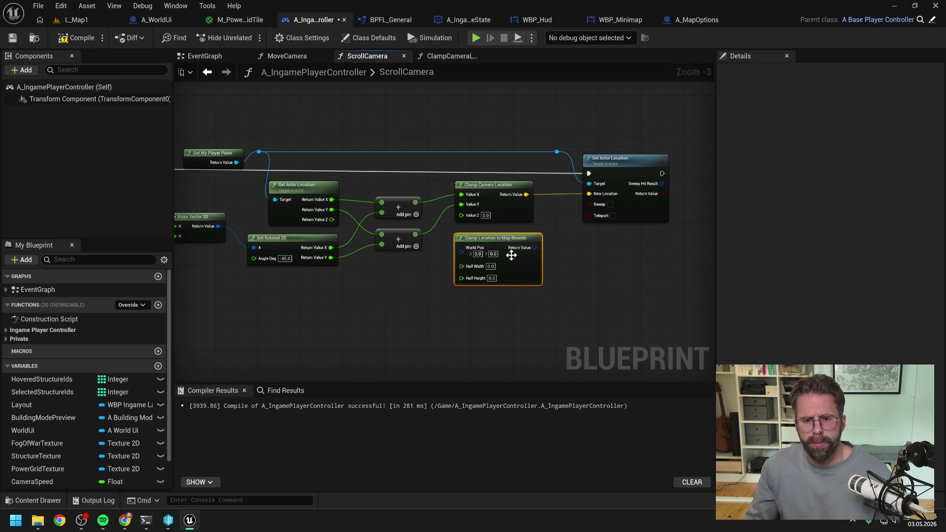
key("Delete")
double_click(487, 191)
key("ctrl+v")
right_click(388, 321)
- Add Get Map Half Width and Get Map Half Height nodes and wire them to the clamp's Half Width and Half Height
type("get half wqi")
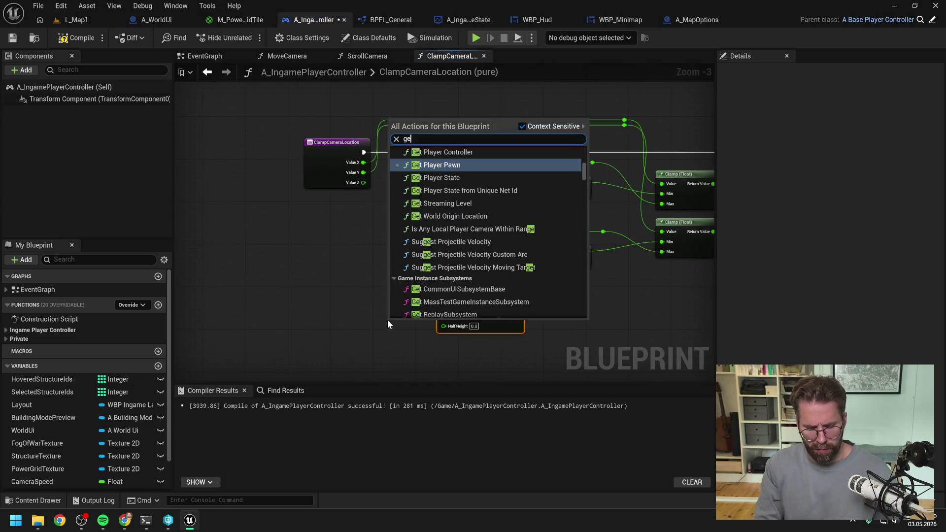
key("BackSpace")
key("BackSpace")
key("Return")
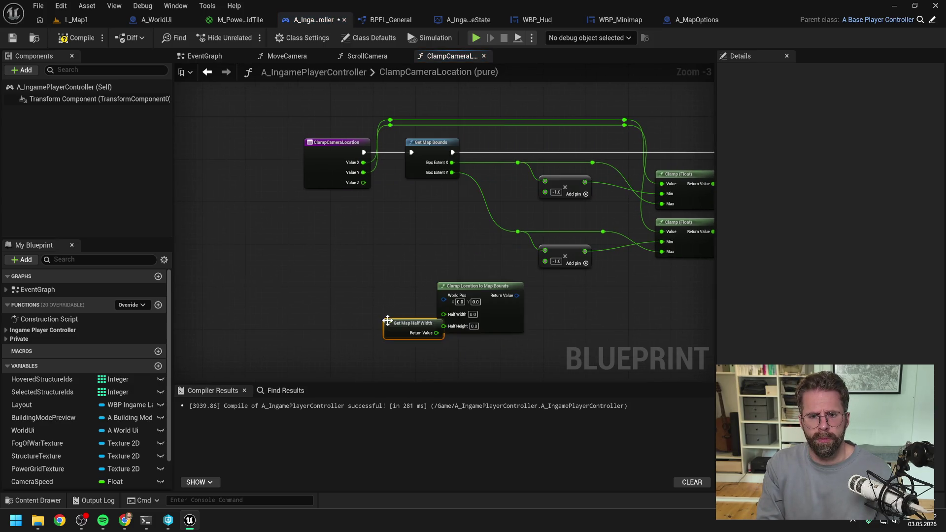
left_click_drag(404, 324, 374, 312)
right_click(381, 347)
type("get half hei")
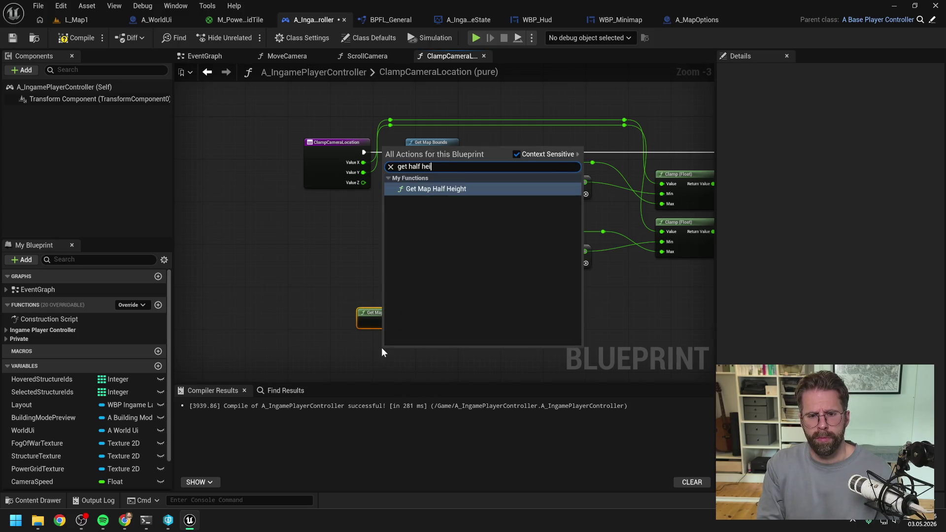
key("Return")
mouse_move(403, 359)
left_mouse_down()
mouse_move(379, 347)
mouse_move(442, 314)
mouse_move(454, 349)
mouse_move(444, 313)
left_mouse_up()
left_click(447, 352)
left_click(415, 349)
left_click_drag(411, 348, 445, 324)
left_click(370, 234)
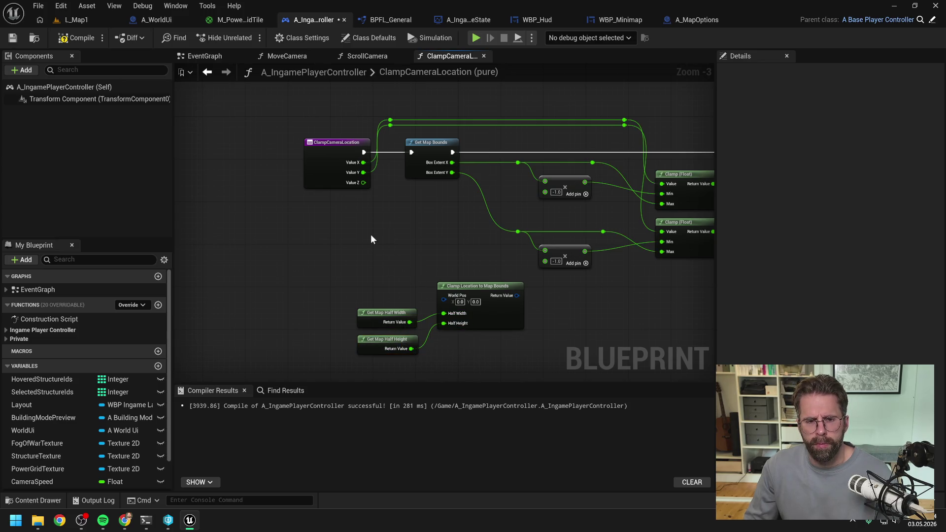
- Split the World Pos pin and feed the camera value's X and Y into it
right_click(444, 297)
left_click(468, 353)
left_click_drag(364, 172, 440, 306)
left_click_drag(566, 312, 404, 304)
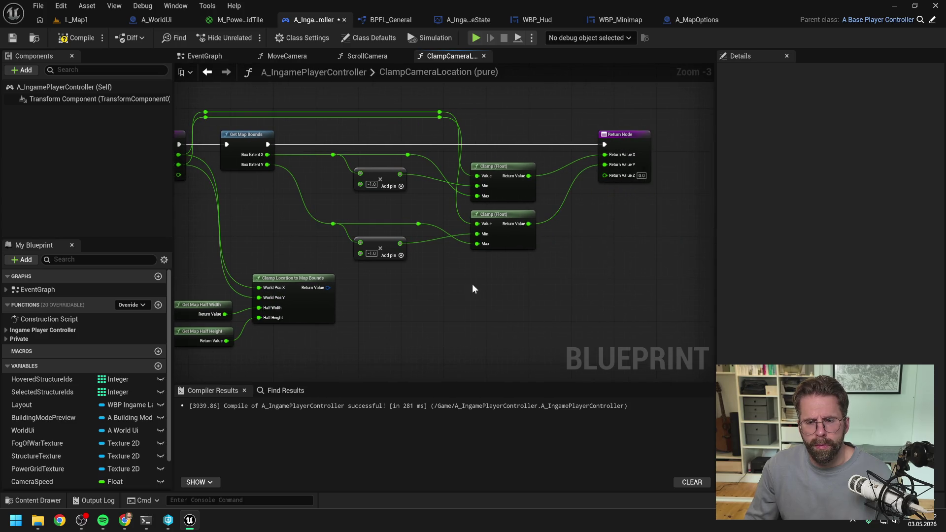
- Split the clamp's Return Value and route its X/Y to the Return Node
left_click_drag(472, 283, 515, 288)
right_click(369, 291)
left_click(409, 346)
left_click(647, 169, "alt")
left_click(647, 159, "alt")
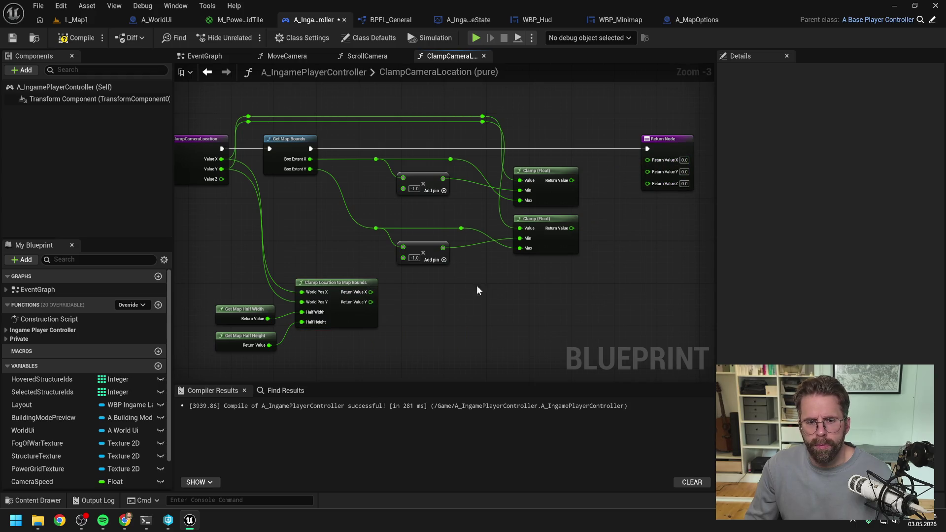
left_click_drag(370, 291, 647, 159)
key("ctrl+z")
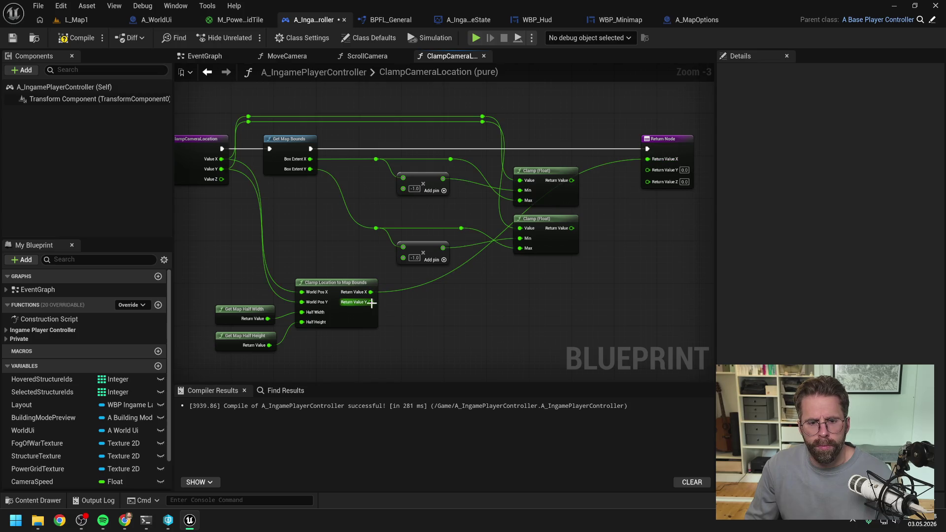
- Compile and save the player controller, then view the ScrollCamera graph
left_click(77, 38)
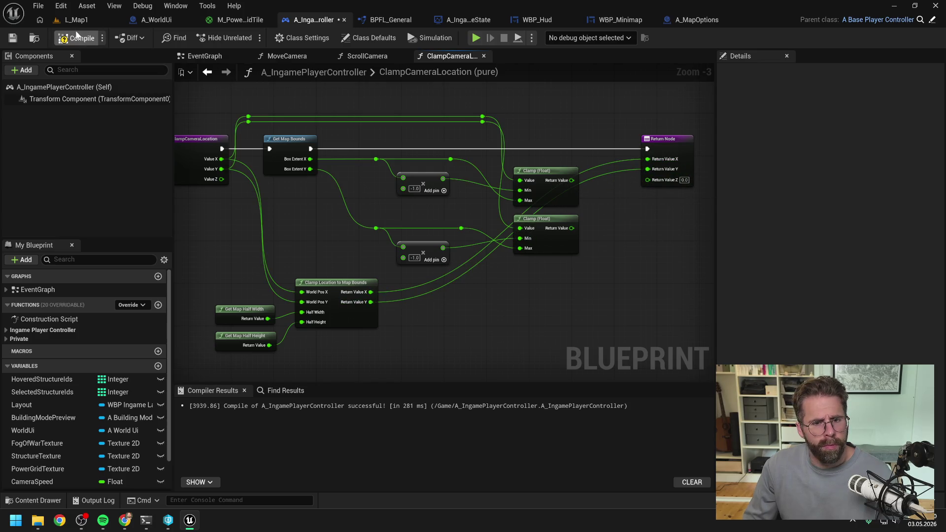
key("ctrl+s")
left_click_drag(316, 252, 363, 253)
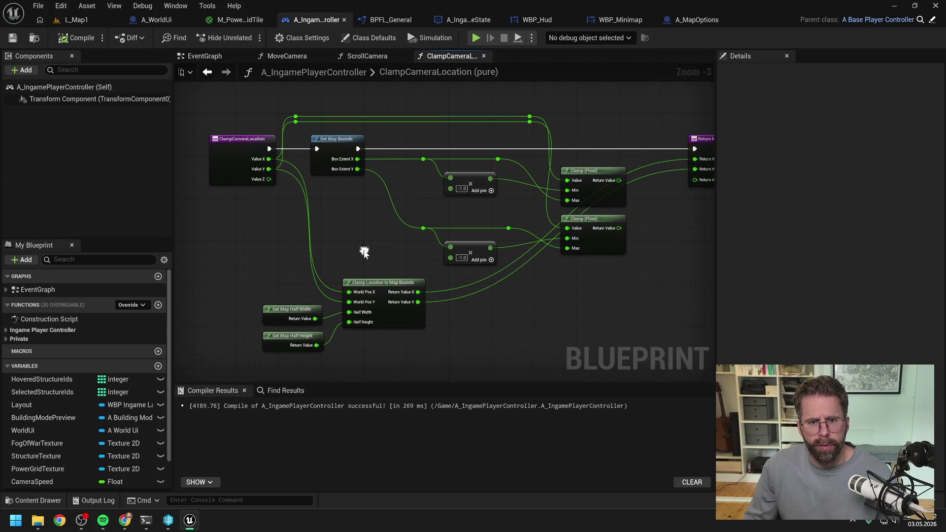
left_click(366, 56)
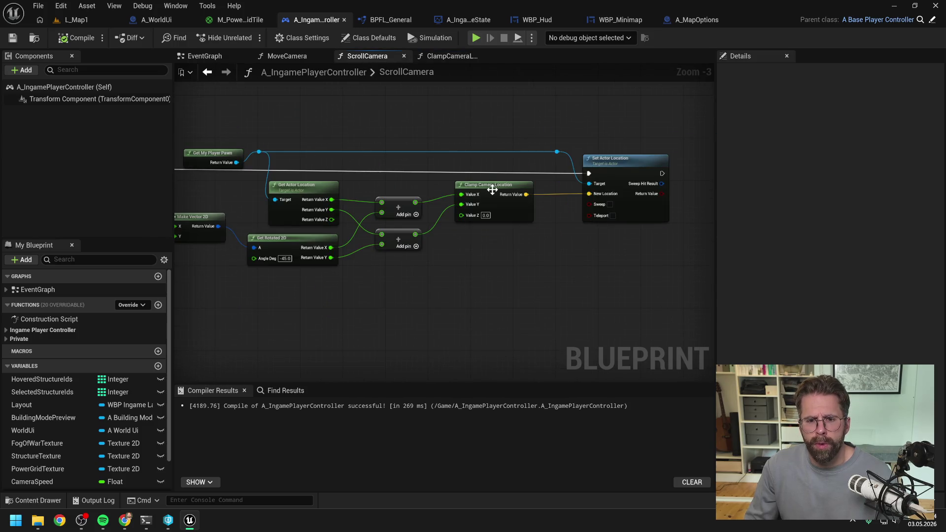
- Play L_Map1, panning right, down and left to the map's left edge, then stop
left_click(71, 20)
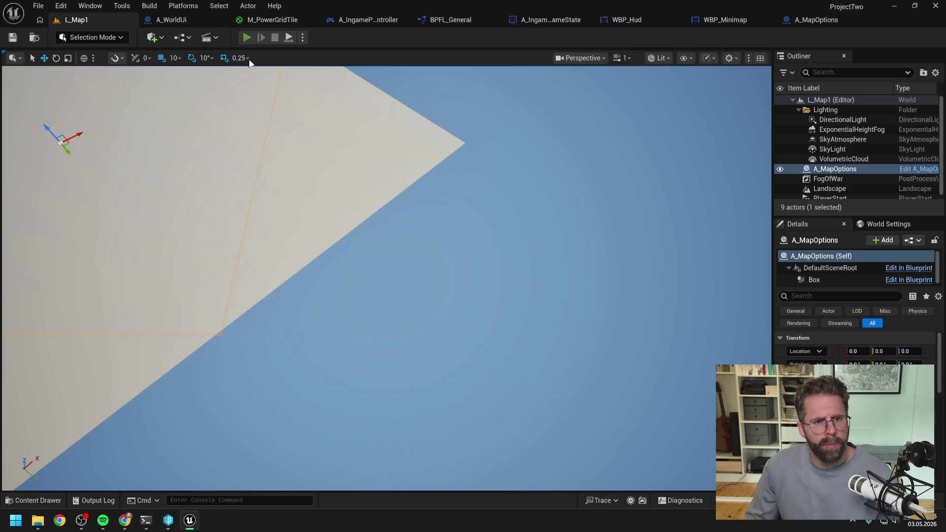
key("alt+p")
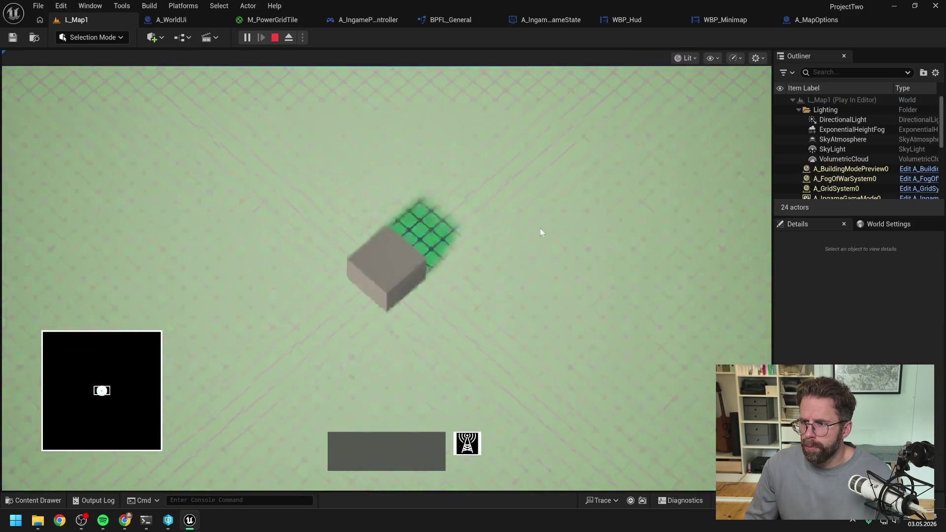
key("d")
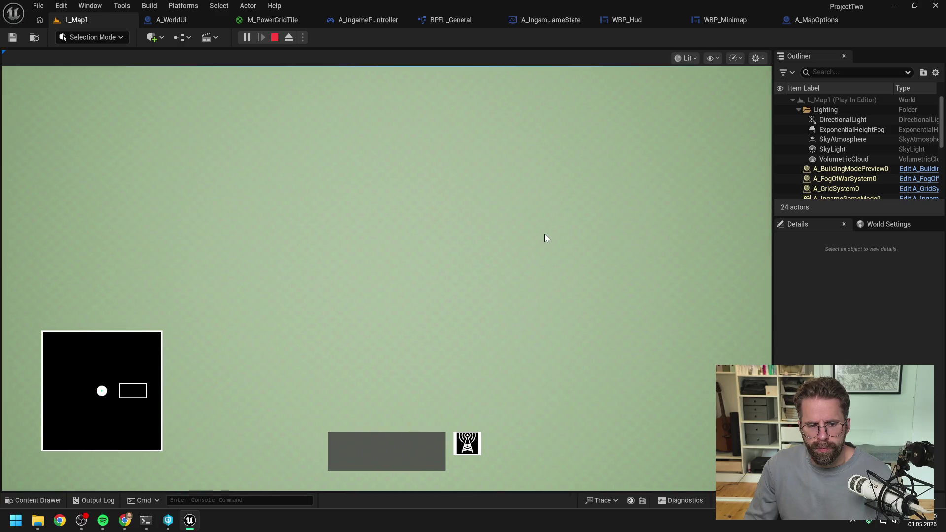
key("d")
key("s")
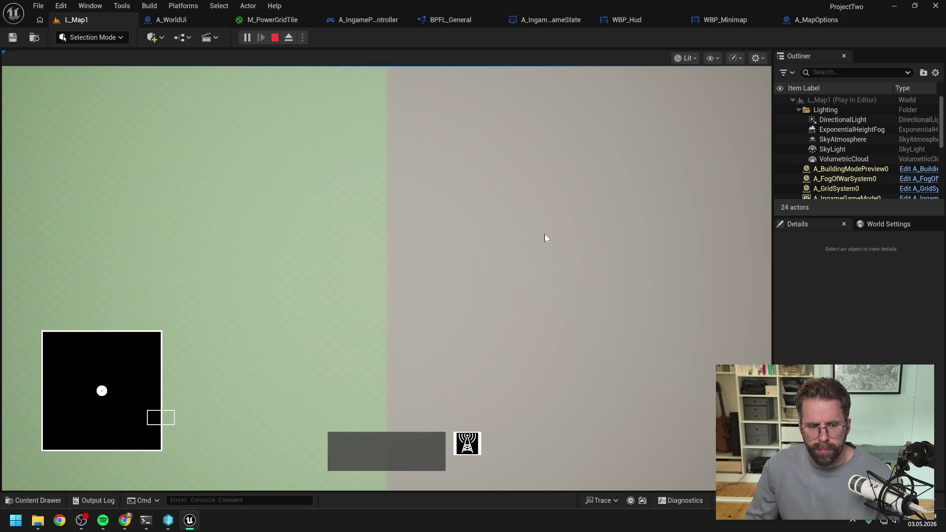
key("s")
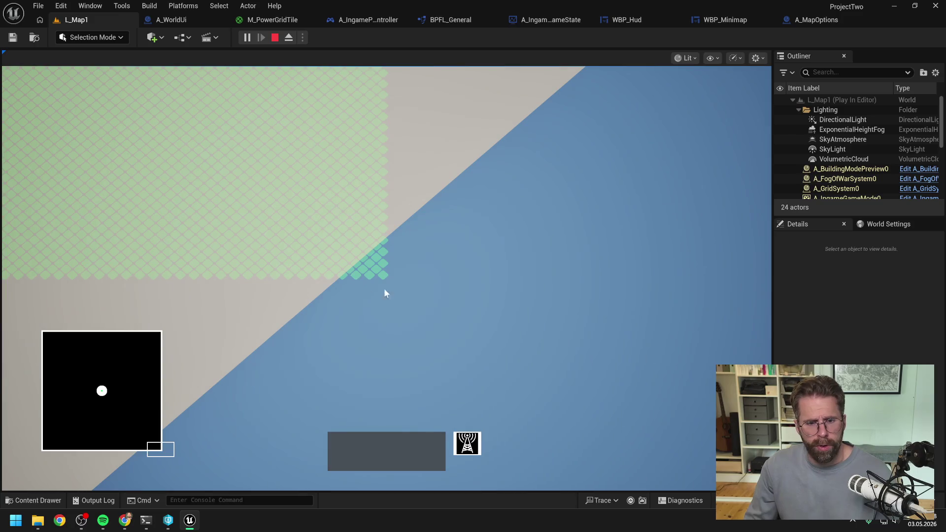
key("a")
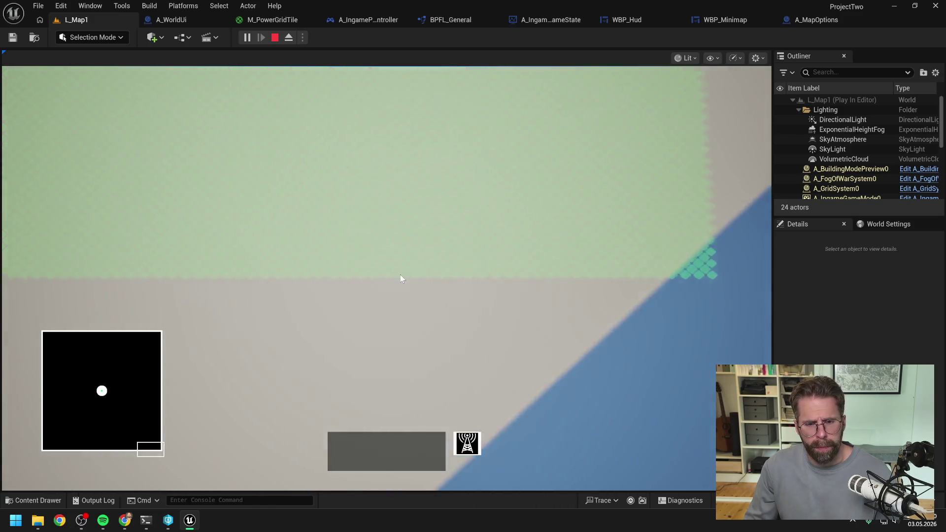
key("a")
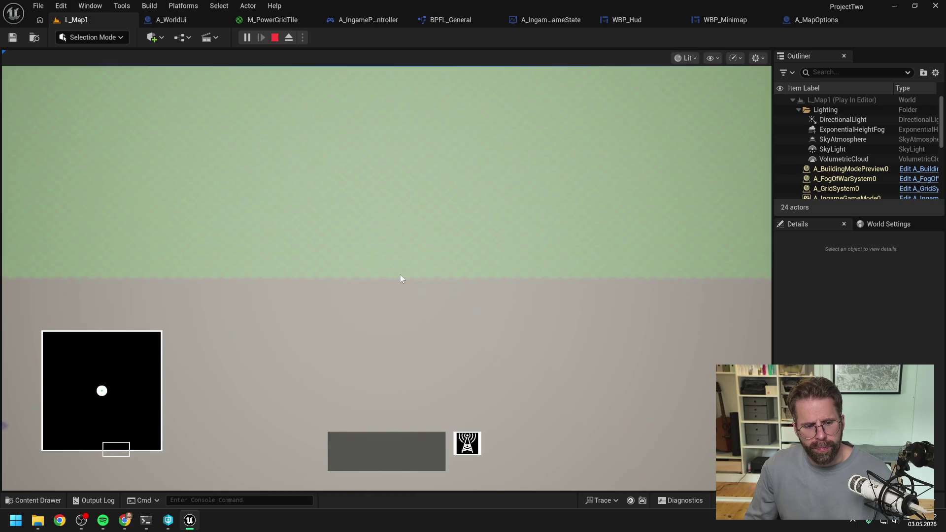
key("a")
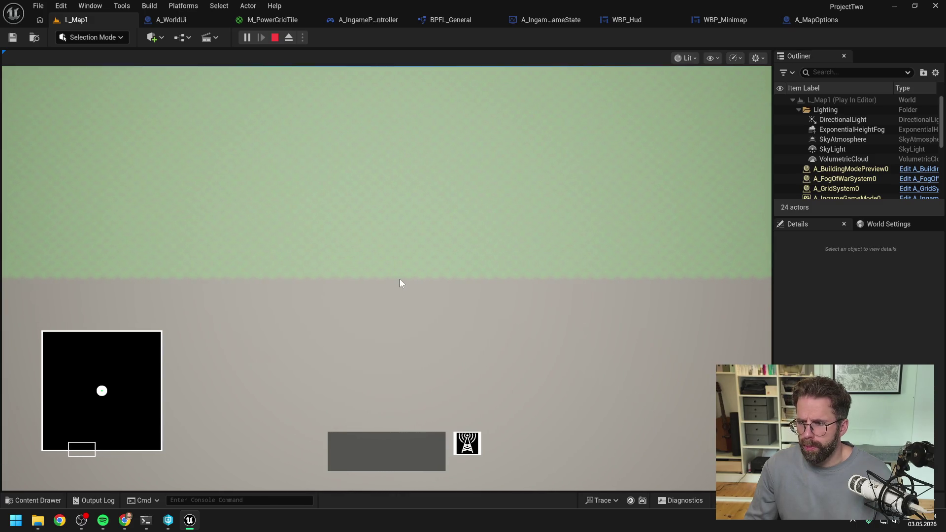
key("a")
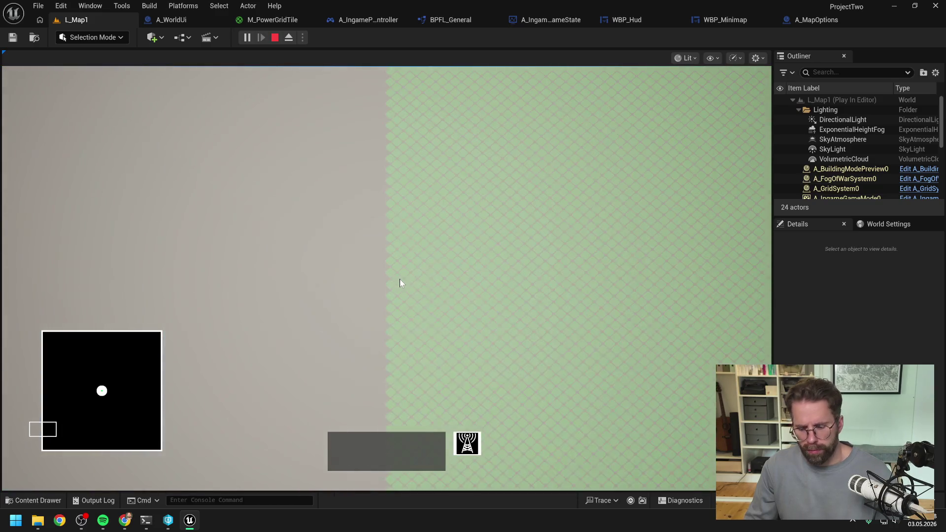
key("Escape")
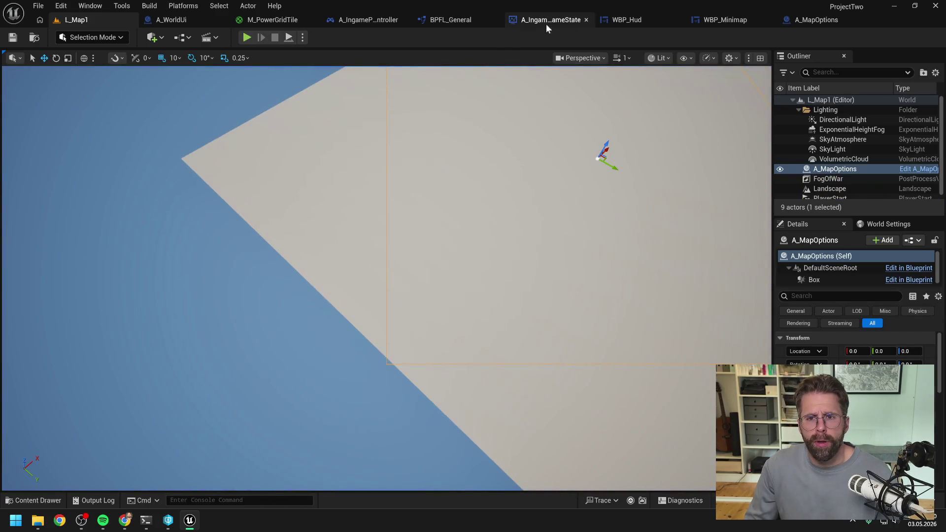
left_click(464, 22)
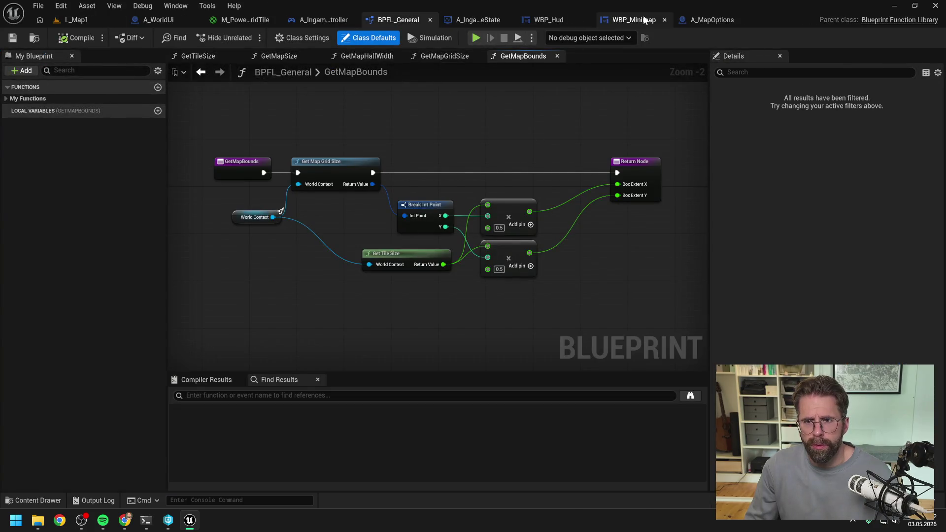
- Delete the Get Map Bounds and old Clamp nodes from the ClampCameraLocation graph
left_click(320, 20)
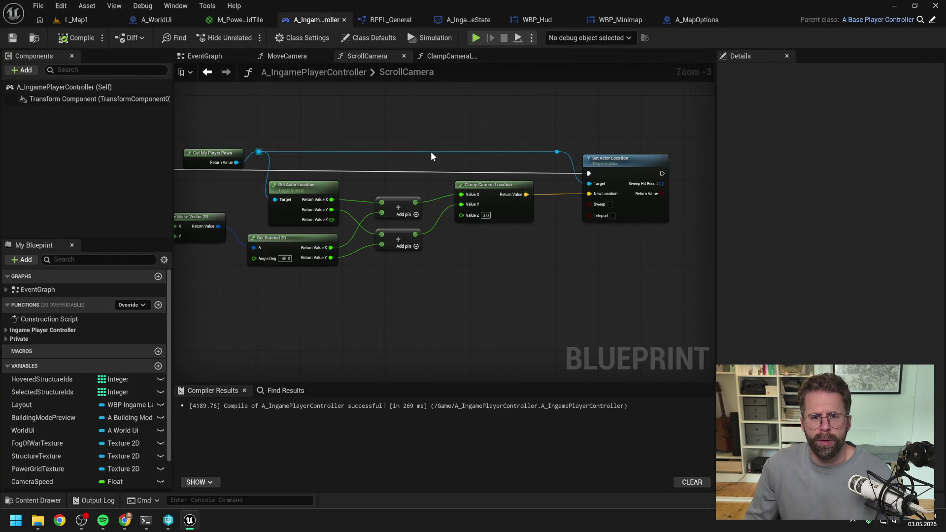
left_click(461, 57)
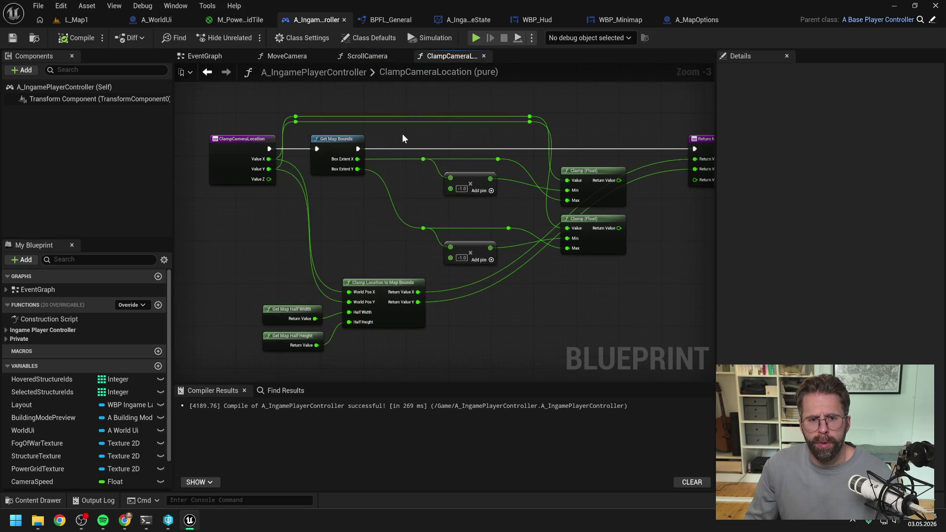
left_click(333, 138)
left_click_drag(382, 99, 579, 268)
key("Delete")
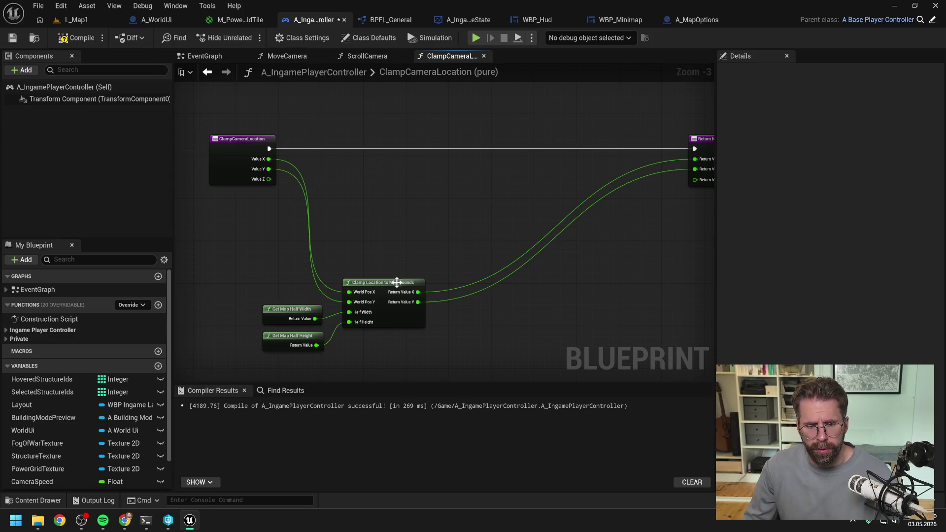
- Arrange Clamp Location to Map Bounds, the half-size getters and the Return Node together
left_click_drag(395, 281, 382, 168)
left_click_drag(266, 297, 327, 352)
left_click_drag(288, 310, 240, 203)
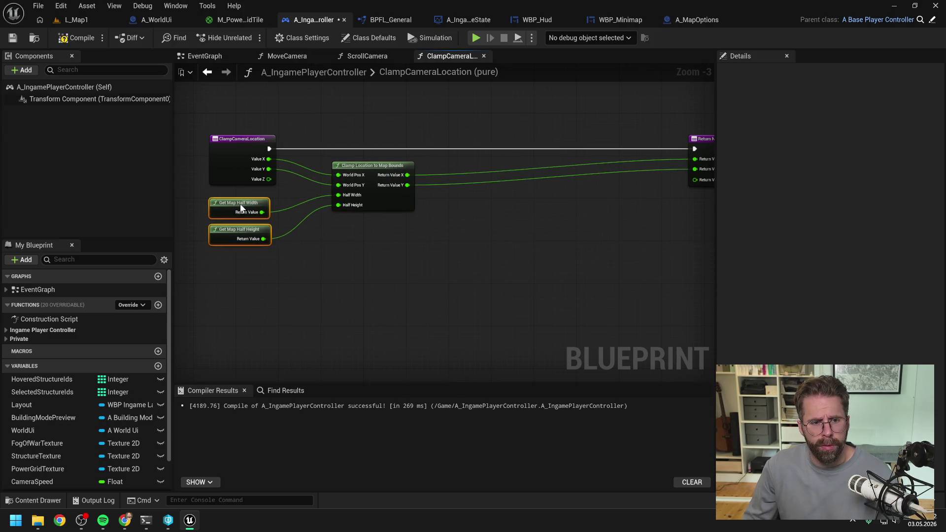
left_click_drag(463, 240, 376, 252)
left_click_drag(626, 152, 407, 152)
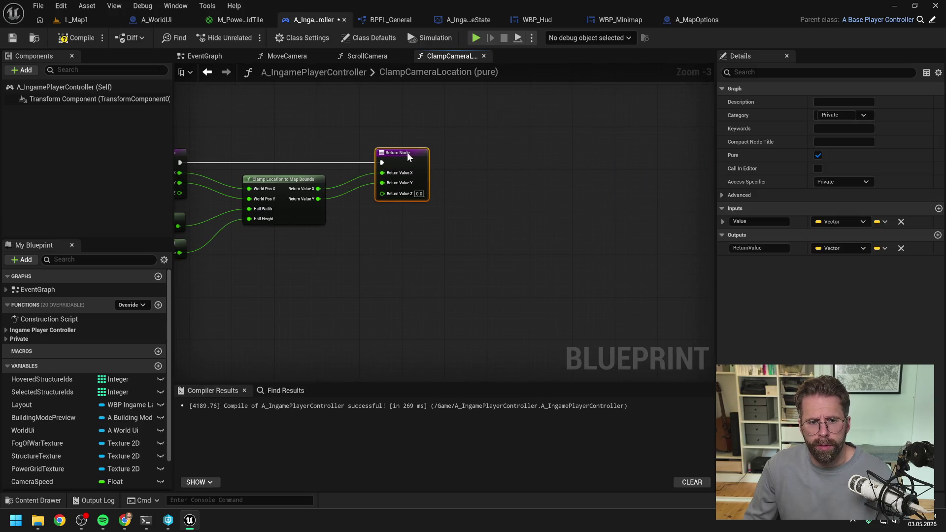
left_click_drag(347, 135, 427, 143)
- Compile and save the A_IngamePlayerController blueprint, then switch to WBP_Minimap
key("F7")
key("ctrl+s")
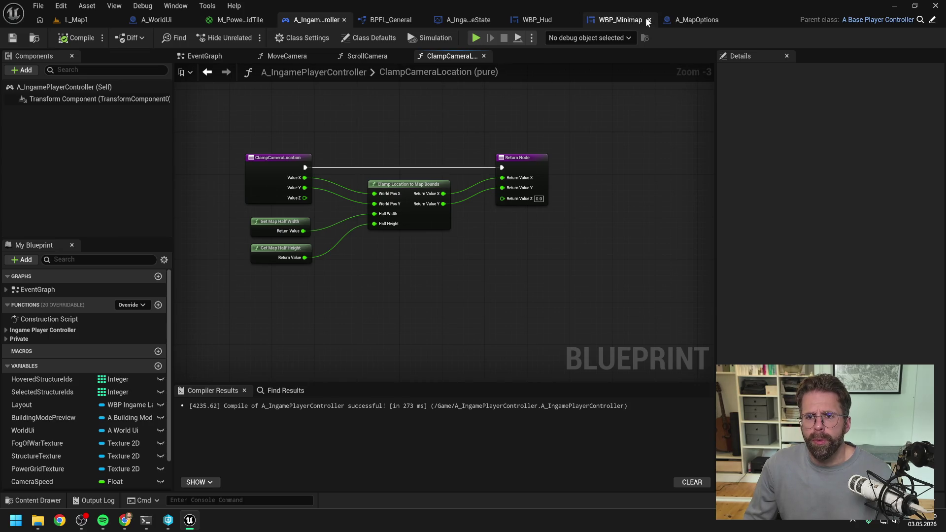
left_click(620, 20)
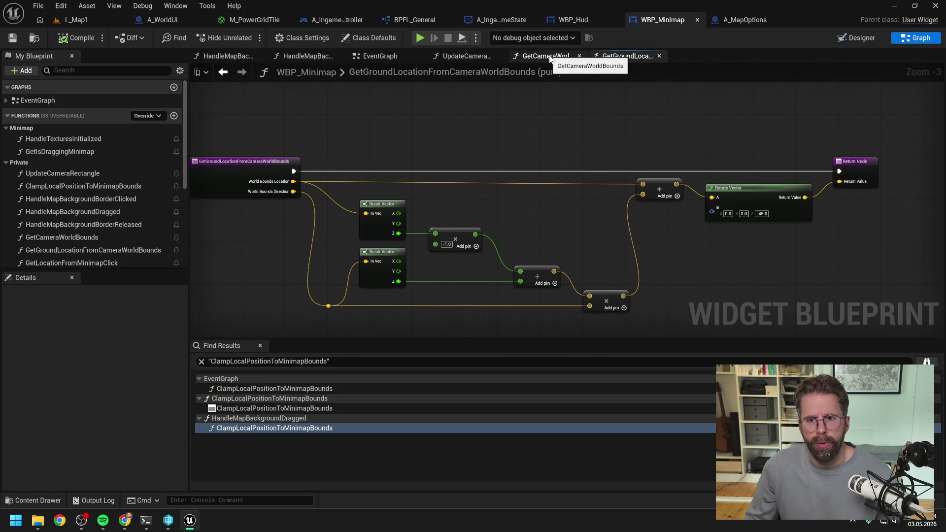
- Inspect the Get Camera World Bounds nodes in the UpdateCameraRectangle graph
left_click(462, 55)
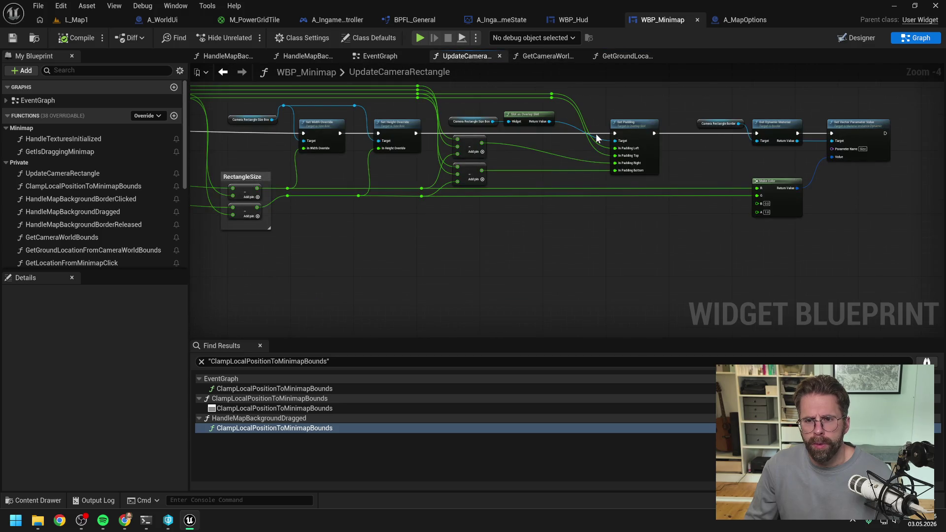
mouse_move(531, 164)
left_mouse_down()
mouse_move(617, 161)
mouse_move(571, 185)
left_mouse_up()
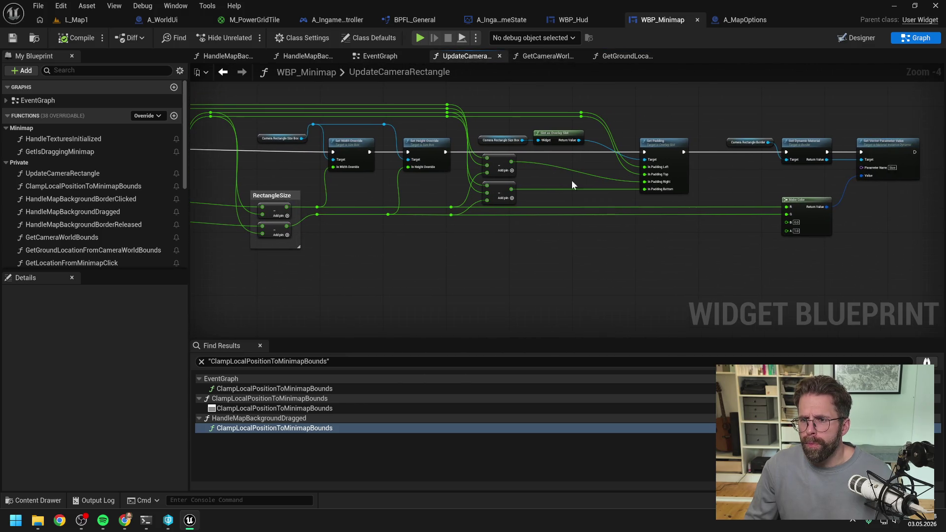
mouse_move(733, 187)
left_mouse_down()
mouse_move(637, 193)
mouse_move(757, 190)
left_mouse_up()
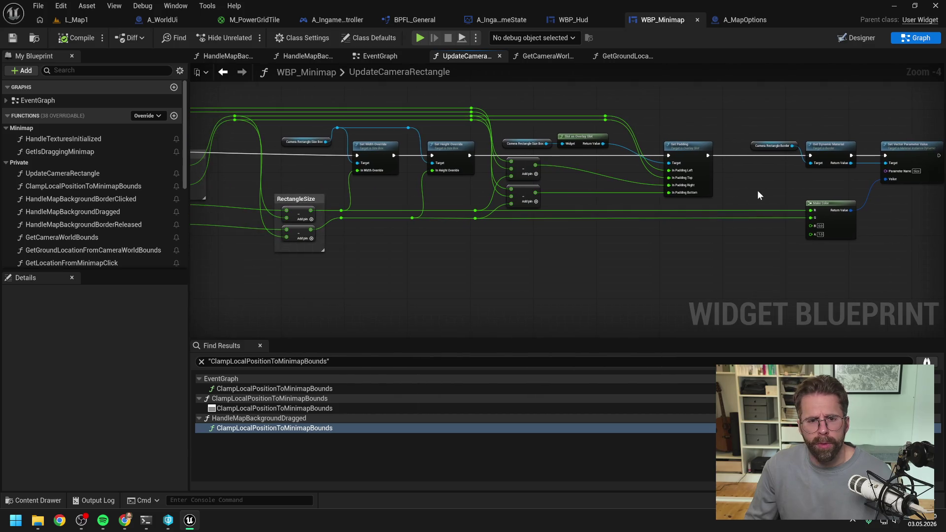
mouse_move(514, 190)
left_mouse_down()
mouse_move(553, 181)
mouse_move(706, 194)
left_mouse_up()
- Review the GetGroundLocation, GetCameraWorldBounds, UpdateCameraRectangle, EventGraph and HandleMapBackgroundDragged graphs
left_click(614, 55)
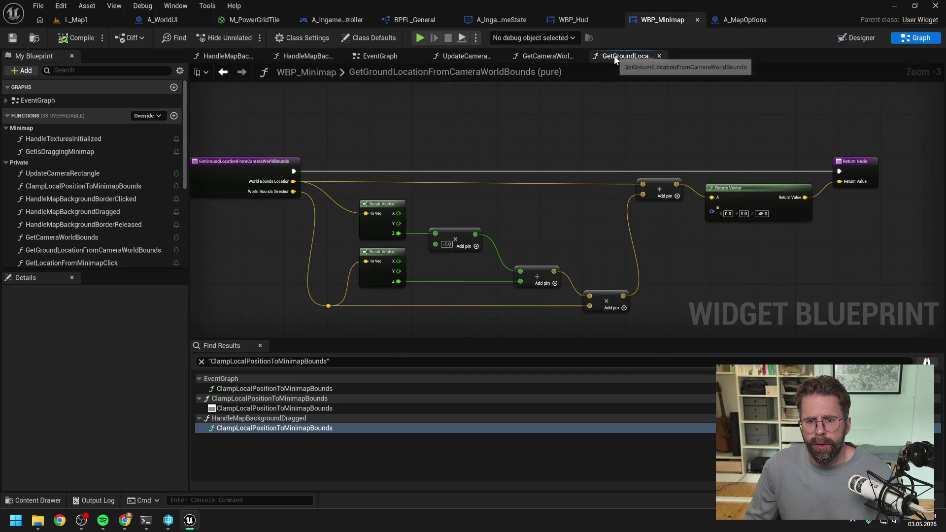
left_click(534, 55)
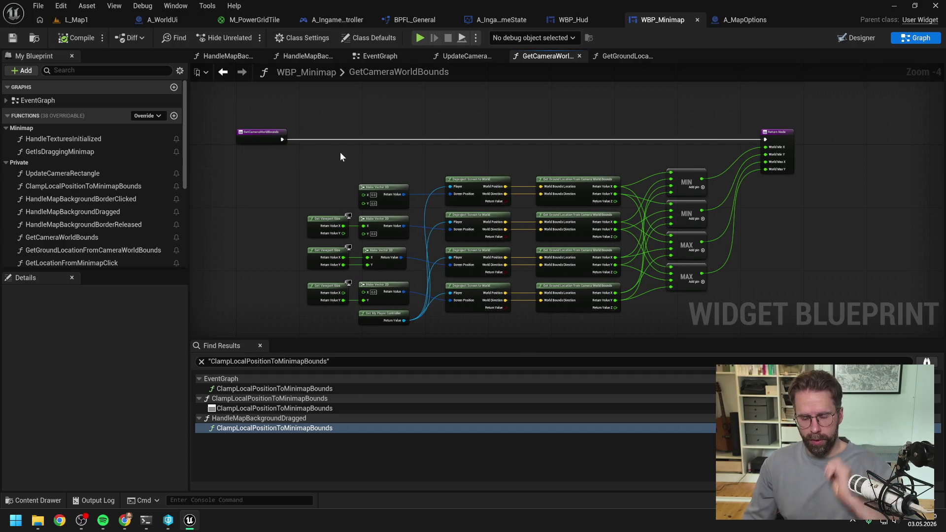
left_click(465, 56)
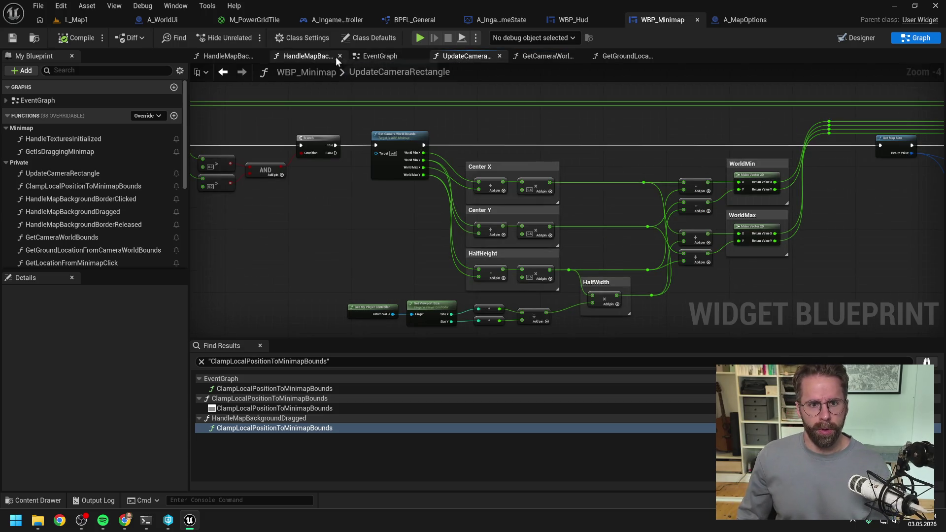
left_click(376, 56)
scroll(584, 116, "down", 3)
scroll(527, 126, "up", 2)
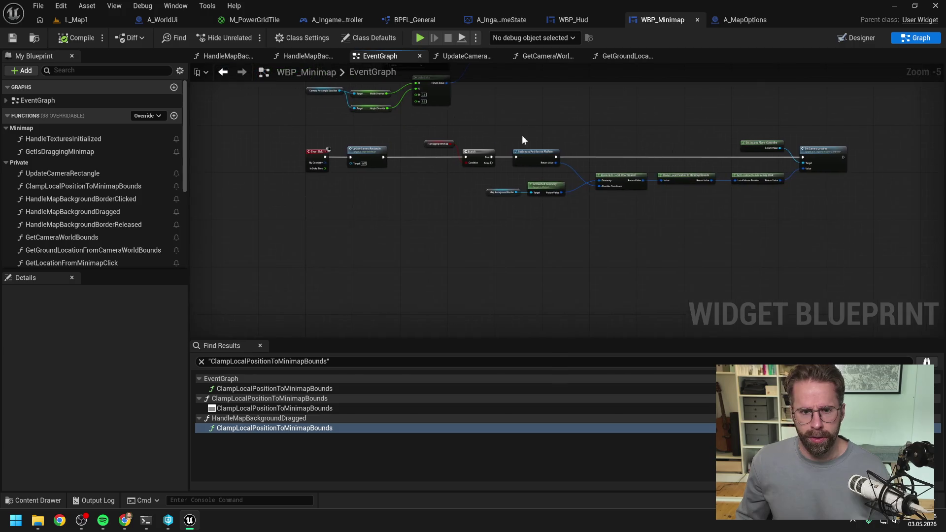
left_click(298, 56)
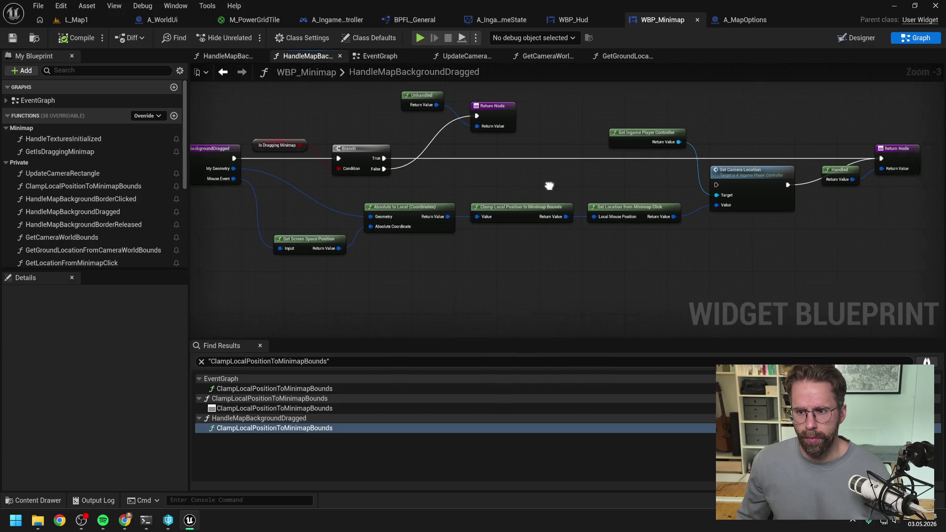
left_click_drag(655, 168, 649, 173)
- Recompile WBP_Minimap and start playing L_Map1 in the editor
left_click(76, 37)
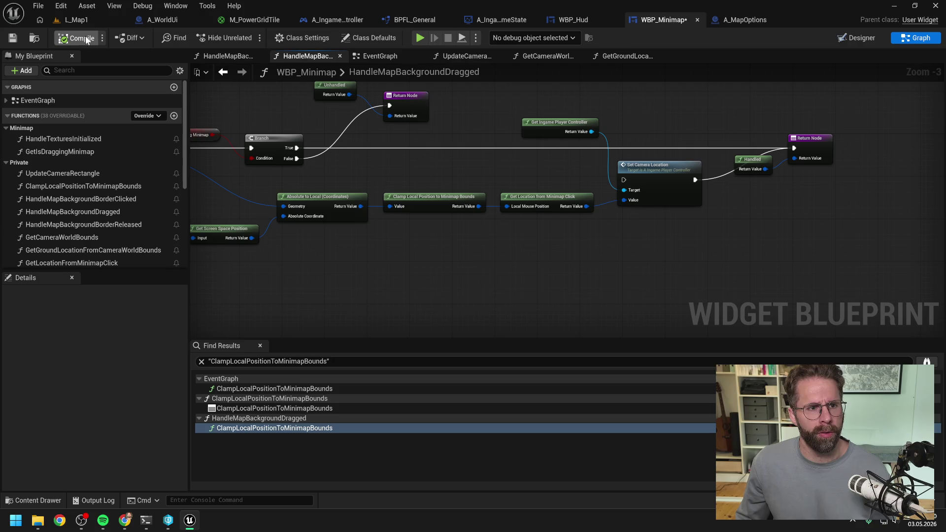
left_click(73, 20)
left_click(246, 38)
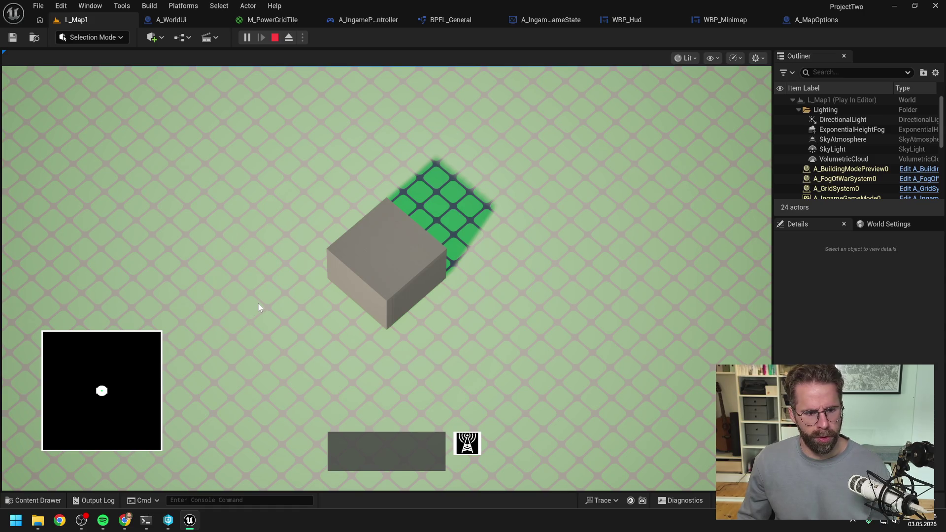
- Zoom out and click the minimap's edges and corners to test camera clamping
scroll(258, 304, "down", 5)
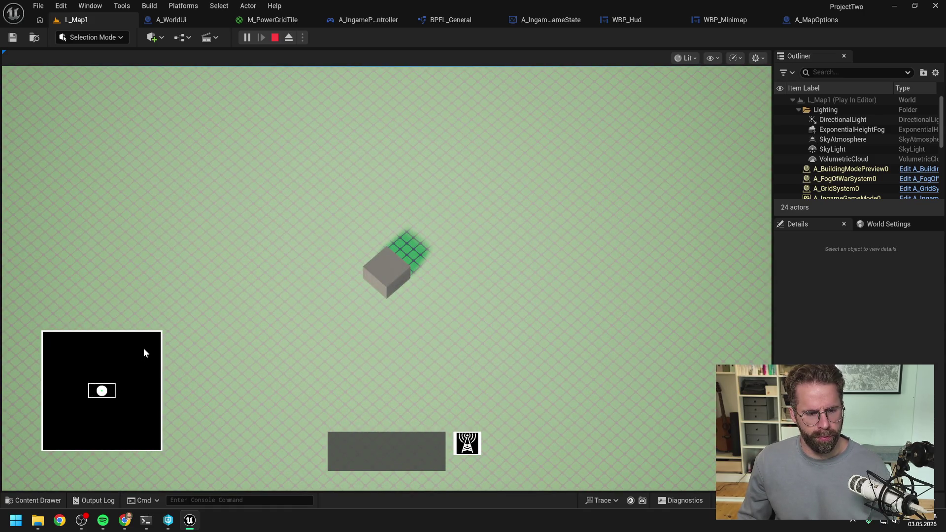
left_click(144, 347)
left_click(61, 391)
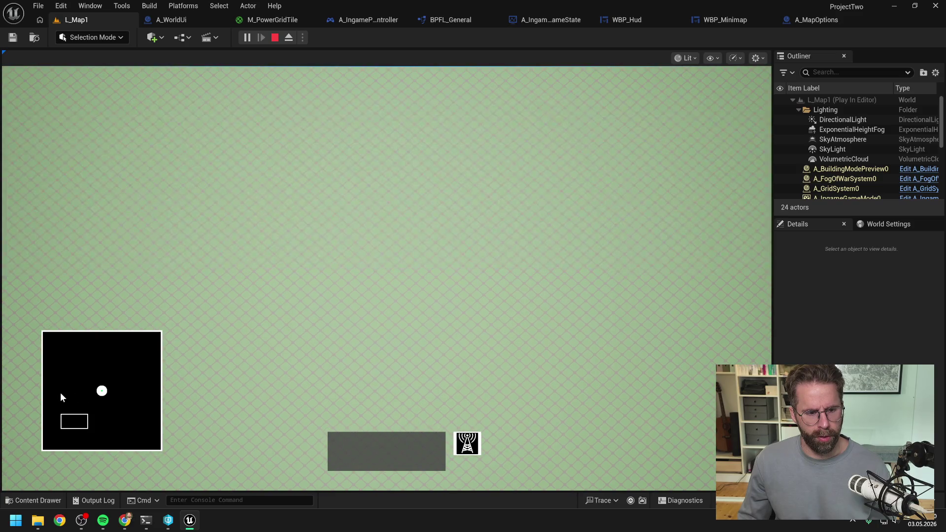
left_click(148, 387)
left_click(60, 353)
left_click(140, 392)
left_click(92, 436)
- Retest minimap edge clicks, drag-pan the camera across the minimap, then stop the play session
left_click(70, 400)
left_click(71, 351)
left_click(124, 350)
left_click(141, 389)
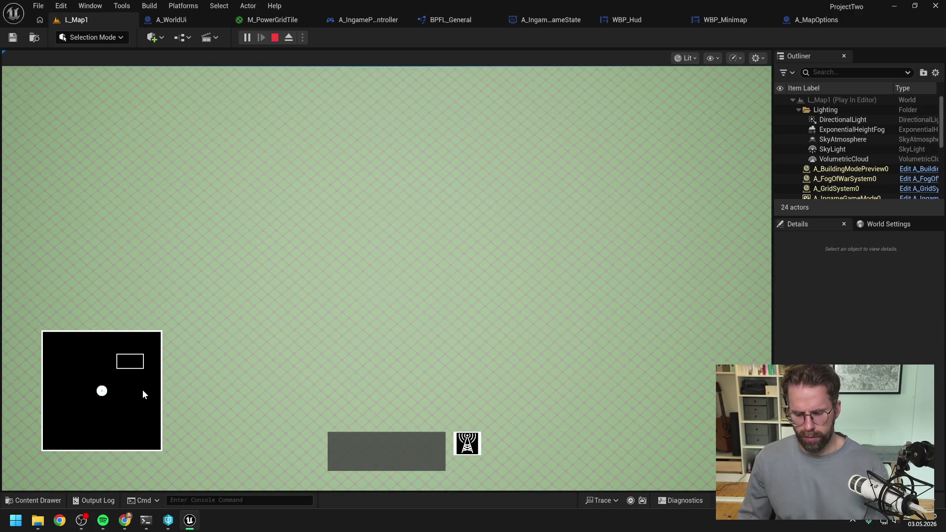
mouse_move(133, 397)
left_mouse_down()
mouse_move(82, 422)
mouse_move(51, 415)
mouse_move(152, 426)
mouse_move(89, 381)
mouse_move(134, 336)
mouse_move(166, 388)
left_mouse_up()
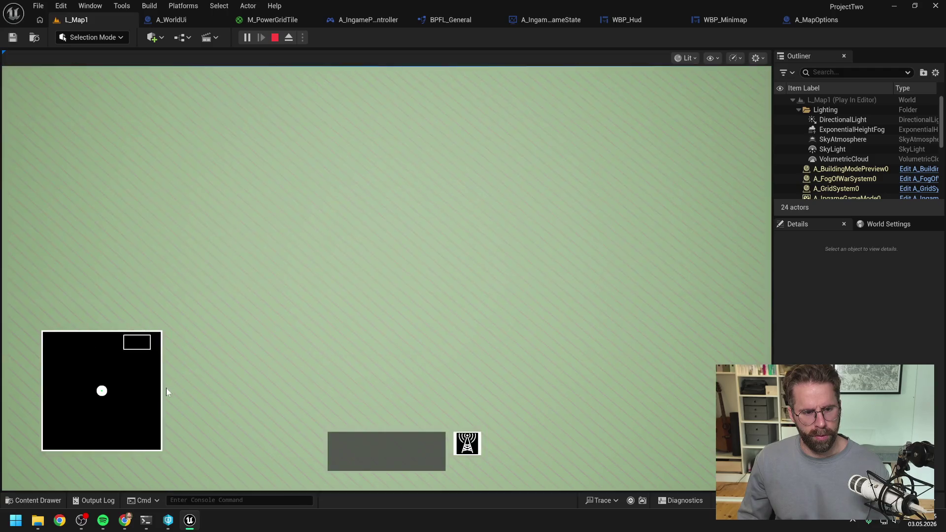
left_click(104, 408)
key("Escape")
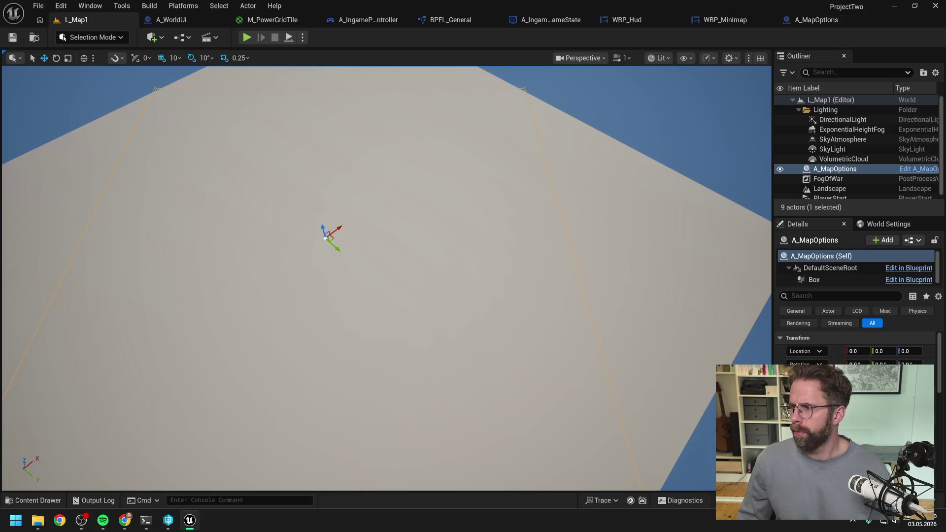
key("alt+Tab")
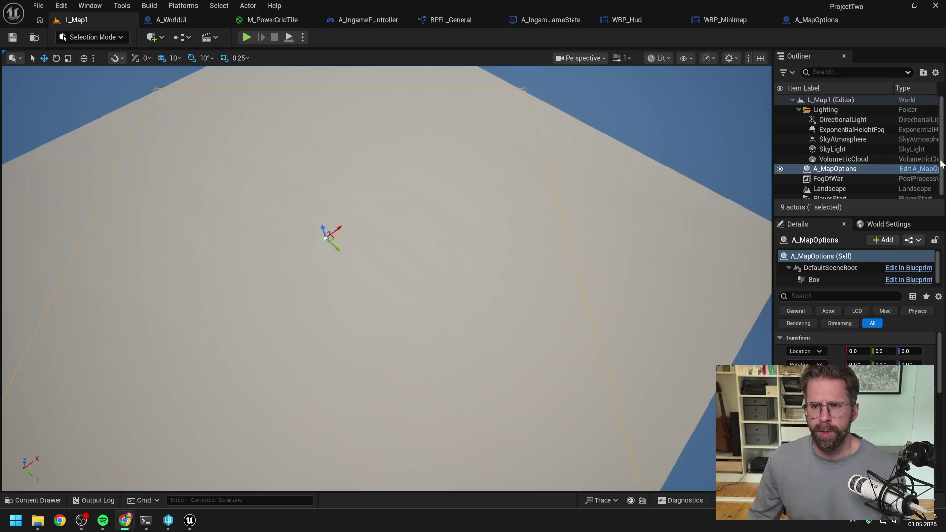
left_click(670, 35)
- Close the BorderClicked, UpdateCameraRectangle, GetCameraWorldBounds and GetGroundLocation graphs, putting EventGraph first
left_click(751, 18)
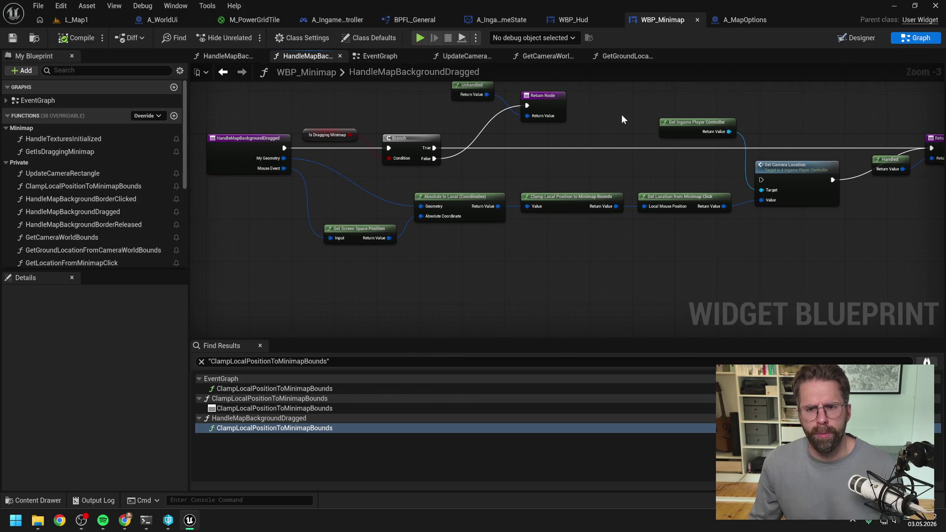
left_click(253, 58)
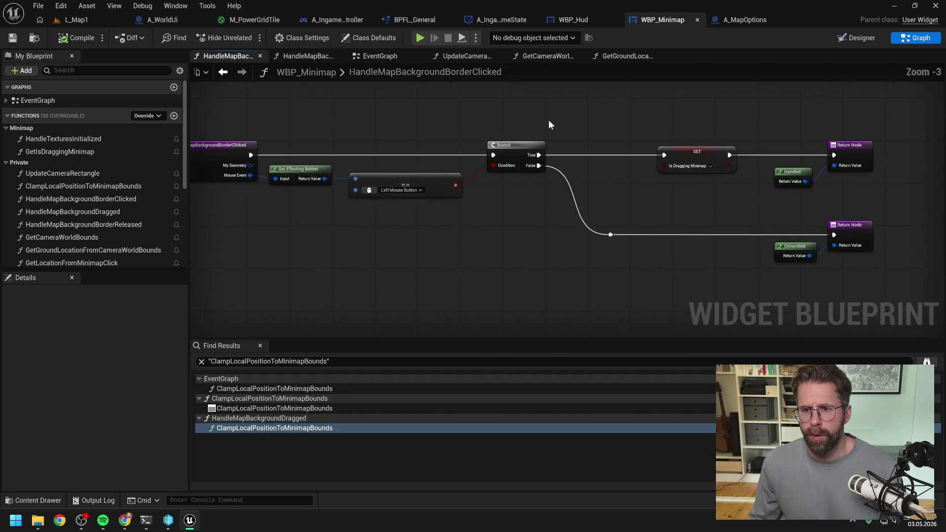
left_click(259, 56)
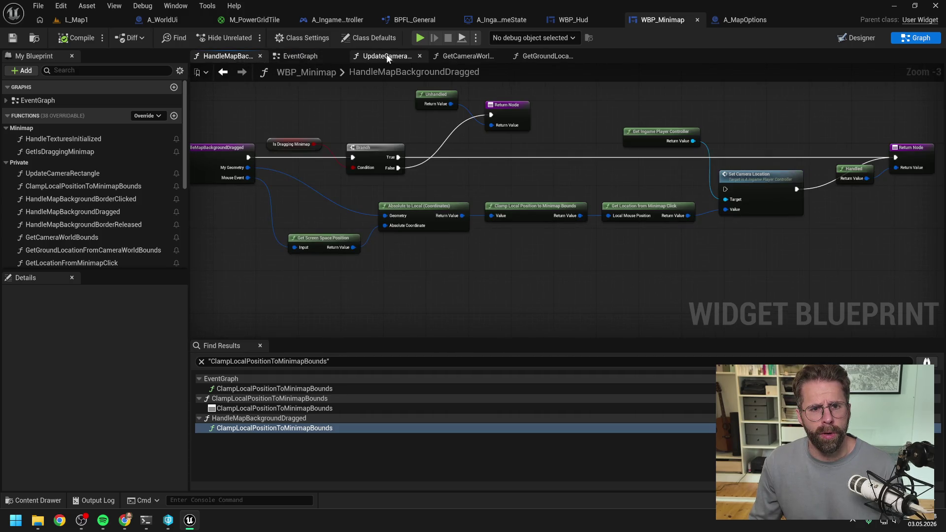
left_click(387, 55)
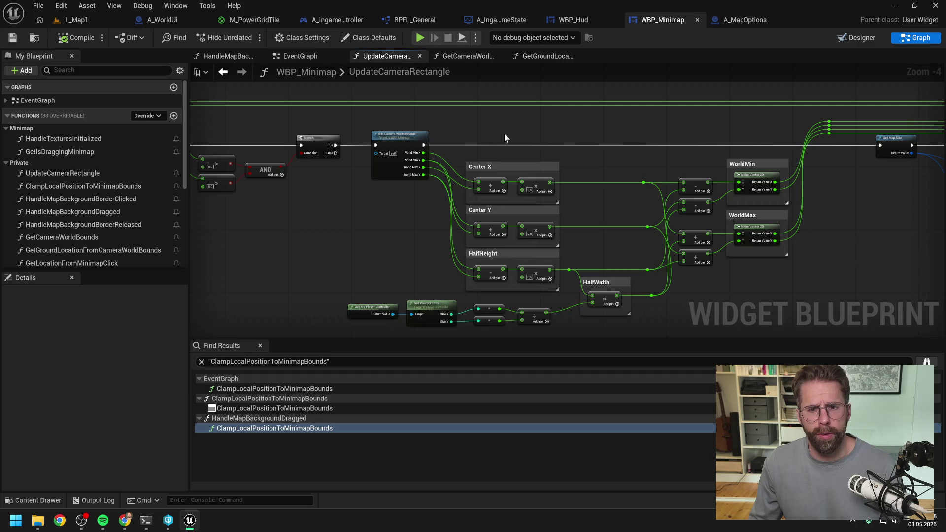
left_click(419, 55)
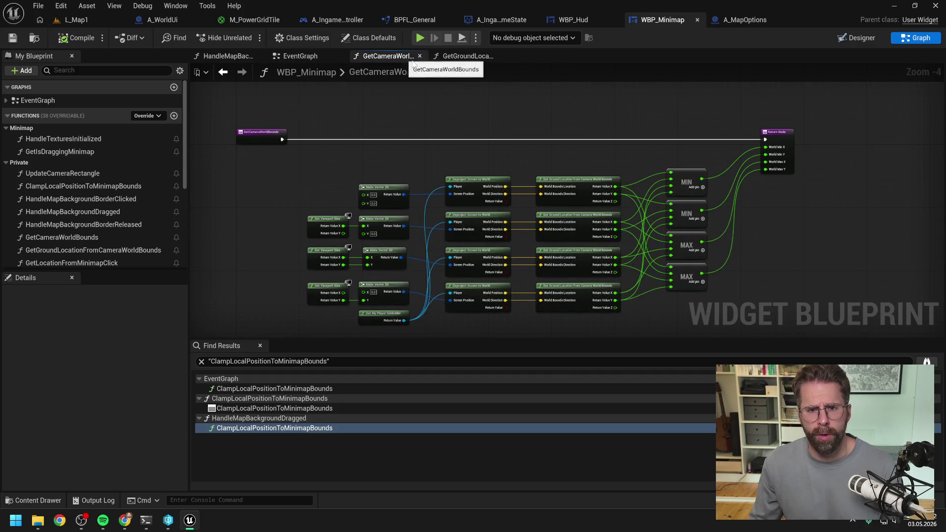
left_click(419, 55)
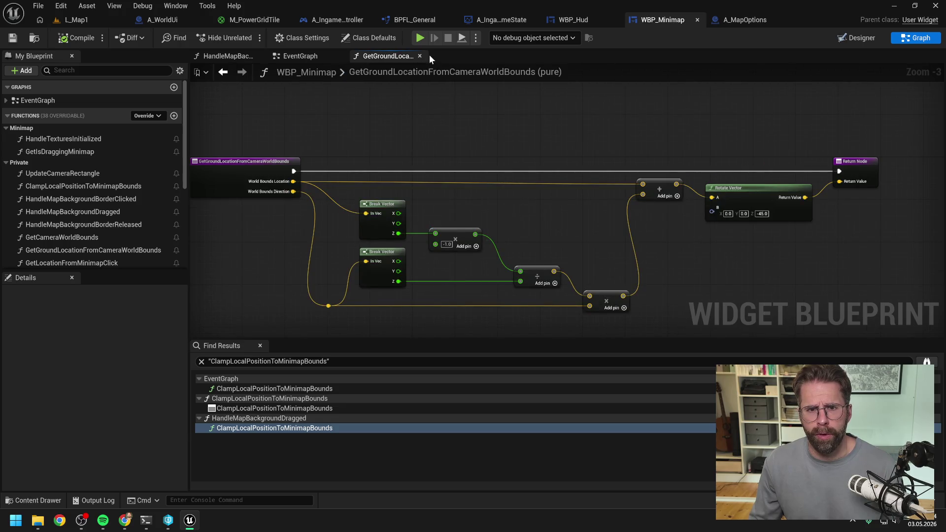
left_click(420, 56)
left_click_drag(315, 57, 251, 57)
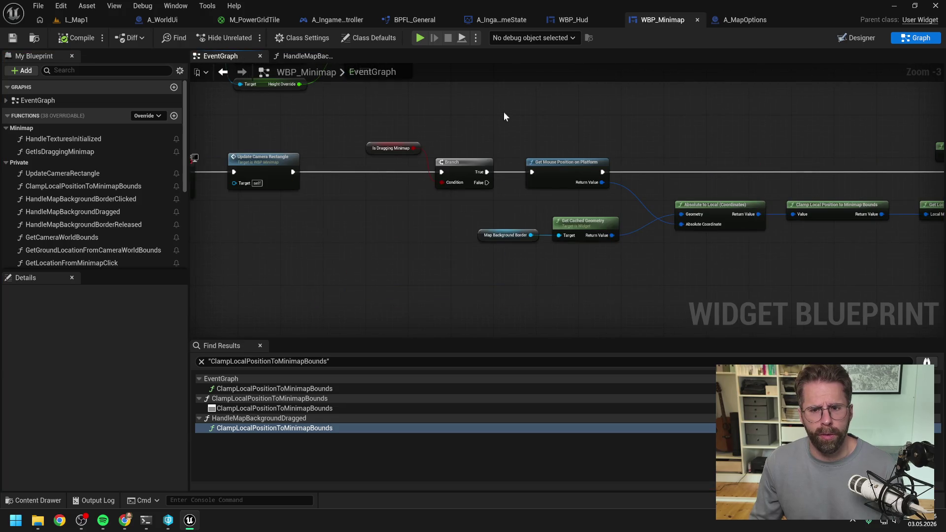
- Pan EventGraph to Set Camera Location and nudge the Get Location from Minimap Click node left
left_click_drag(678, 127, 523, 127)
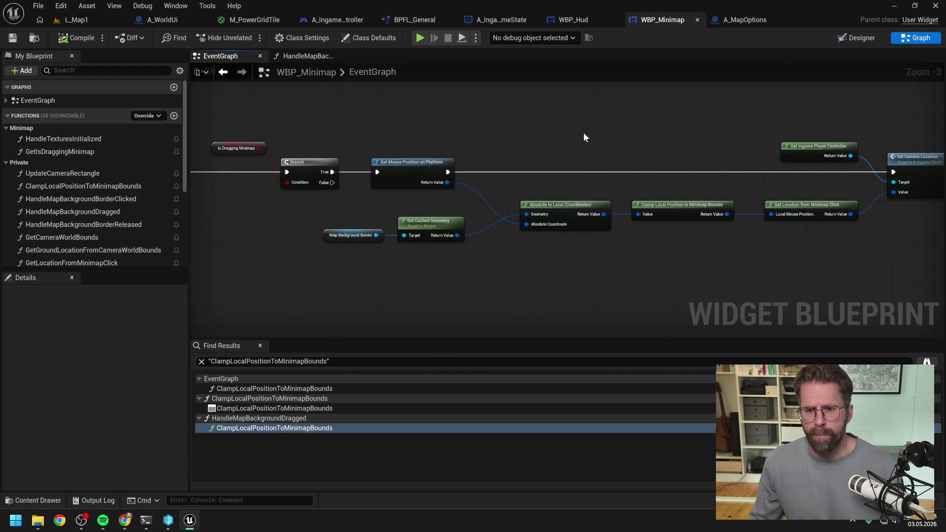
left_click_drag(583, 138, 528, 140)
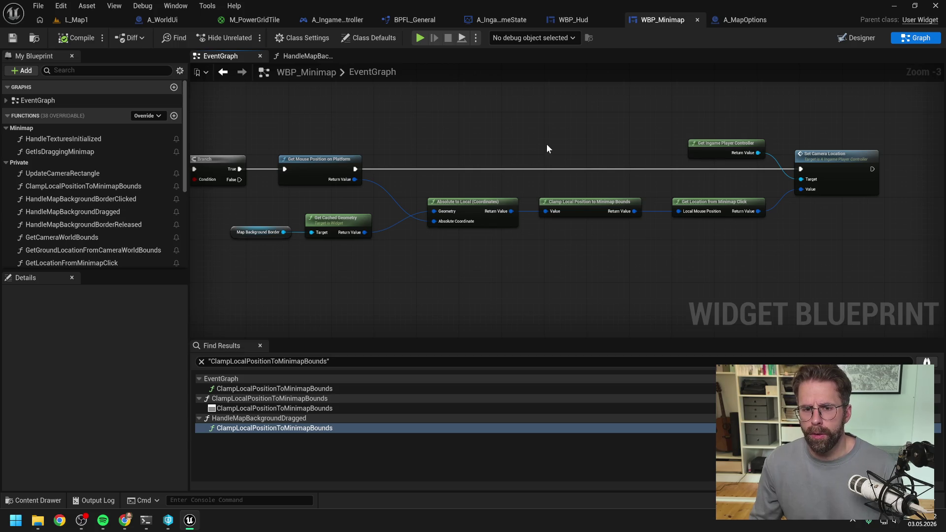
mouse_move(549, 145)
left_mouse_down()
mouse_move(536, 143)
mouse_move(621, 209)
left_mouse_up()
left_click(634, 202)
mouse_move(634, 242)
left_mouse_down()
mouse_move(605, 244)
mouse_move(619, 237)
left_mouse_up()
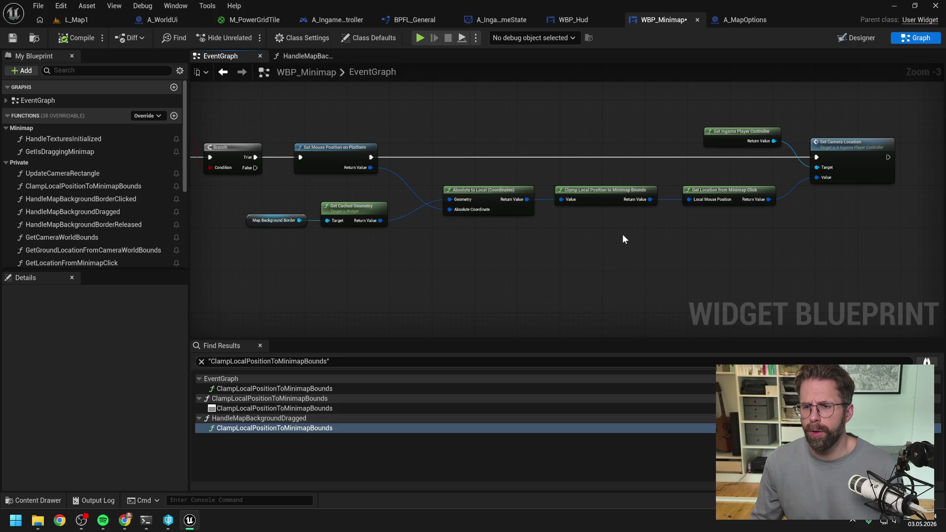
mouse_move(561, 239)
left_mouse_down()
mouse_move(724, 236)
mouse_move(580, 239)
left_mouse_up()
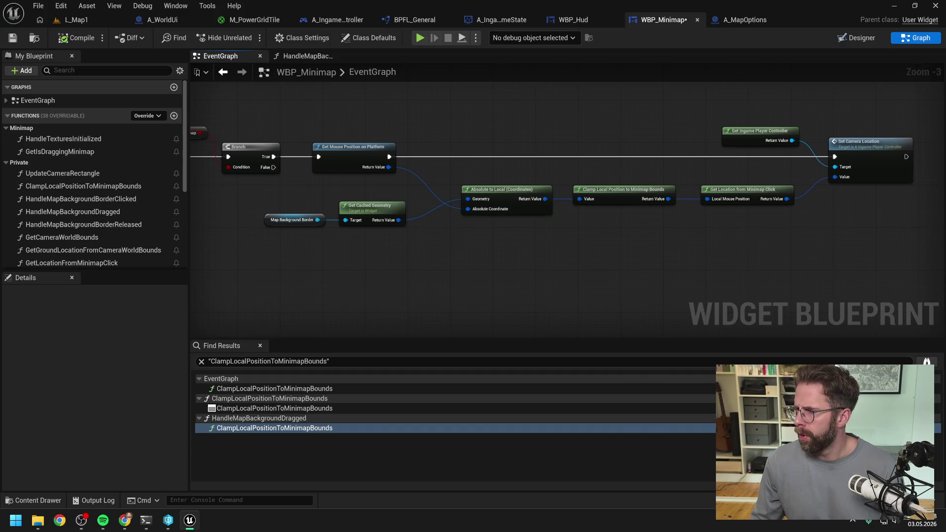